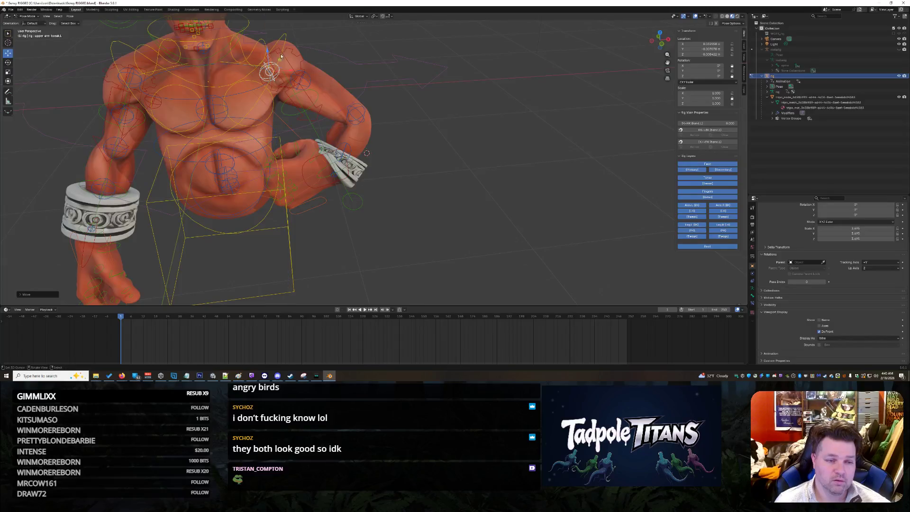
# - Shift the selected arm bone and the upper-arm tweak bone along X
pyautogui.press('g')
pyautogui.press('x')
pyautogui.click(312, 78)
pyautogui.click(306, 74)
pyautogui.press('g')
pyautogui.press('x')
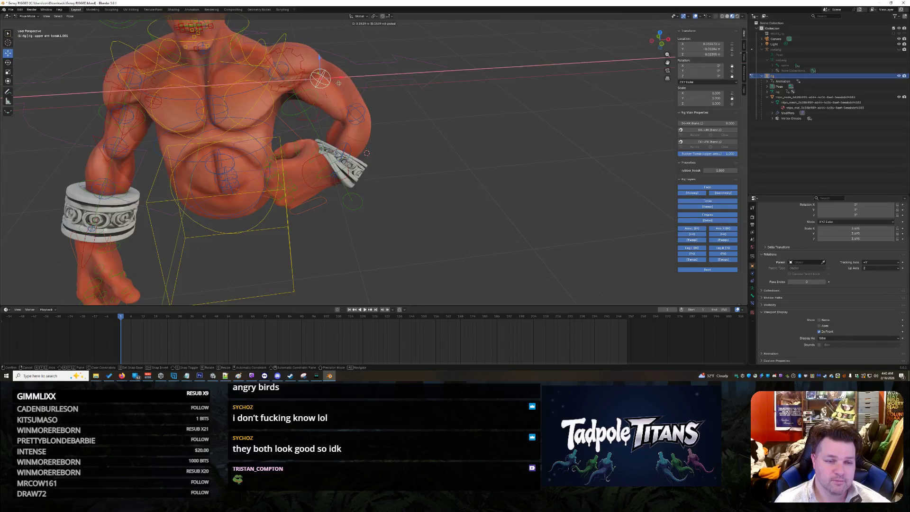
pyautogui.click(336, 84)
# - Move the forearm tweak bone along X, then Y, then raise it along Z
pyautogui.click(367, 118)
pyautogui.press('g')
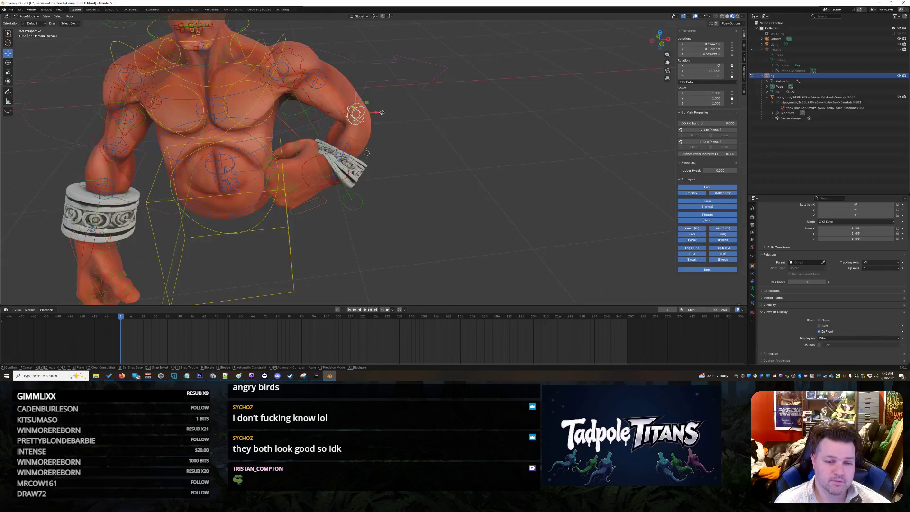
pyautogui.press('x')
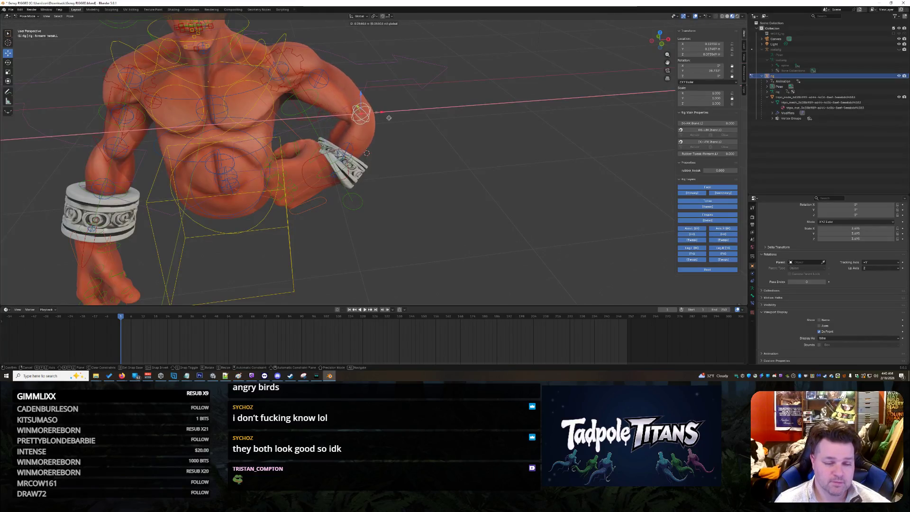
pyautogui.click(388, 119)
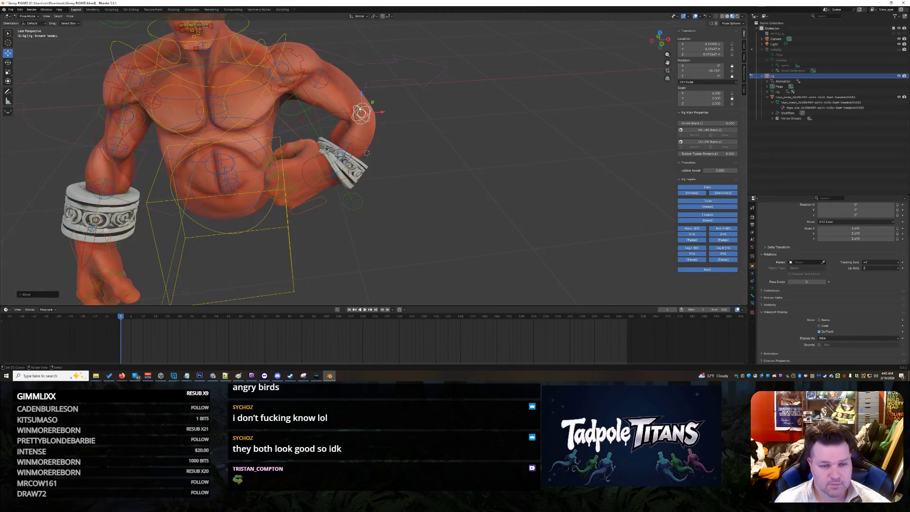
pyautogui.press('g')
pyautogui.press('y')
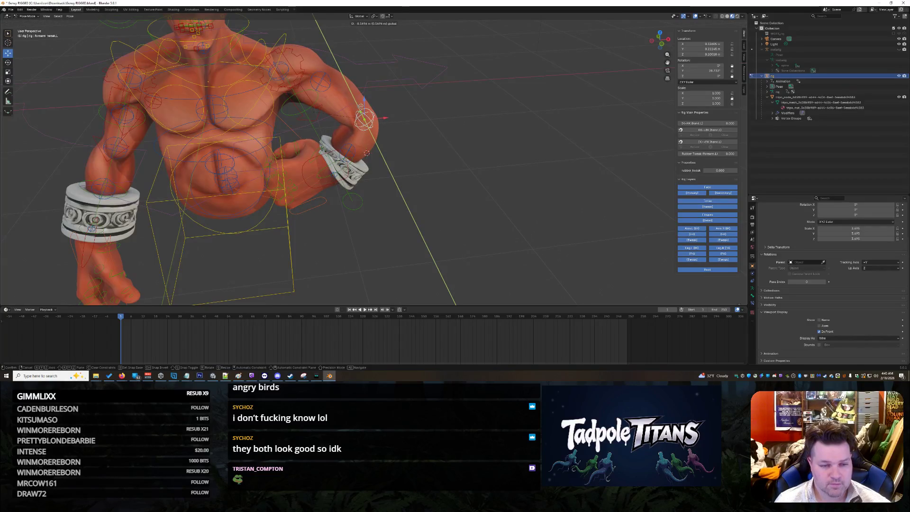
pyautogui.click(385, 113)
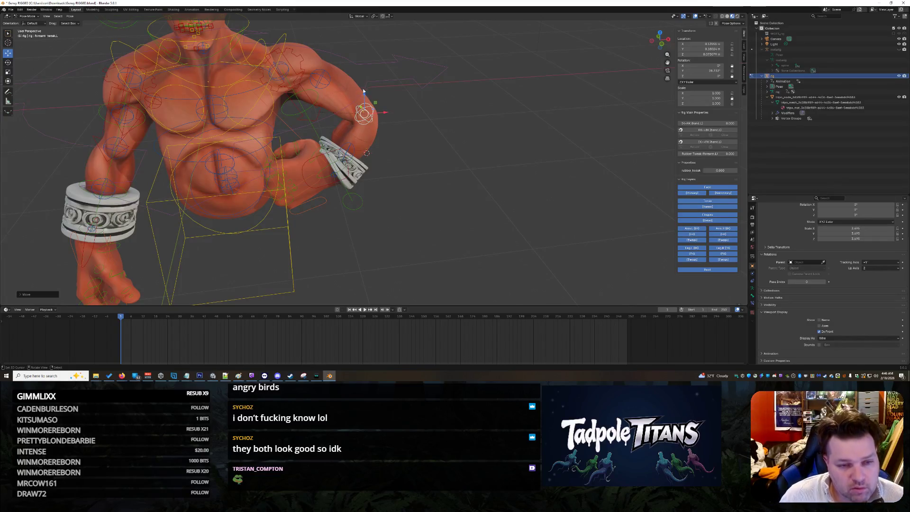
pyautogui.moveTo(365, 91); pyautogui.dragTo(364, 71)
pyautogui.moveTo(364, 71)
pyautogui.mouseDown(button='middle')
pyautogui.moveTo(374, 102)
pyautogui.moveTo(453, 85)
pyautogui.mouseUp(button='middle')
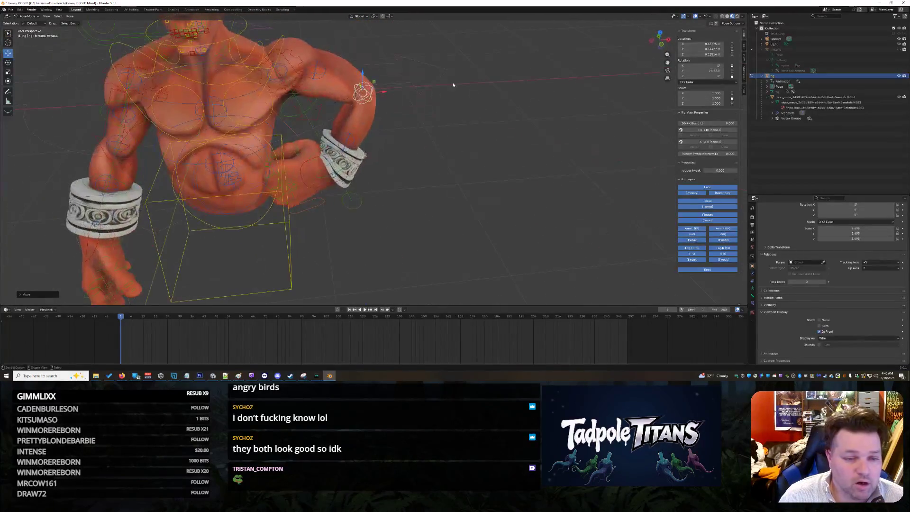
# - Rotate the forearm tweak bone around a locked axis while viewing the hand from above
pyautogui.click(8, 62)
pyautogui.moveTo(379, 71); pyautogui.dragTo(429, 132, button='middle')
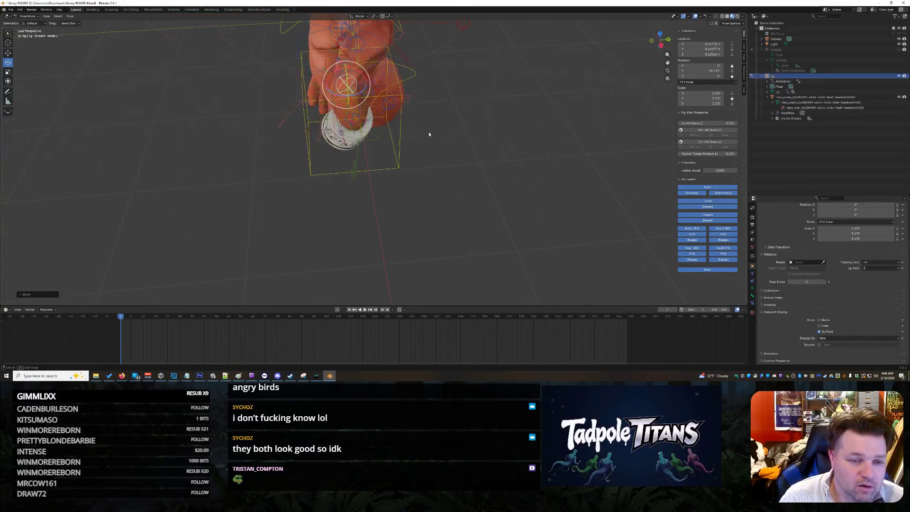
pyautogui.press('g')
pyautogui.press('x')
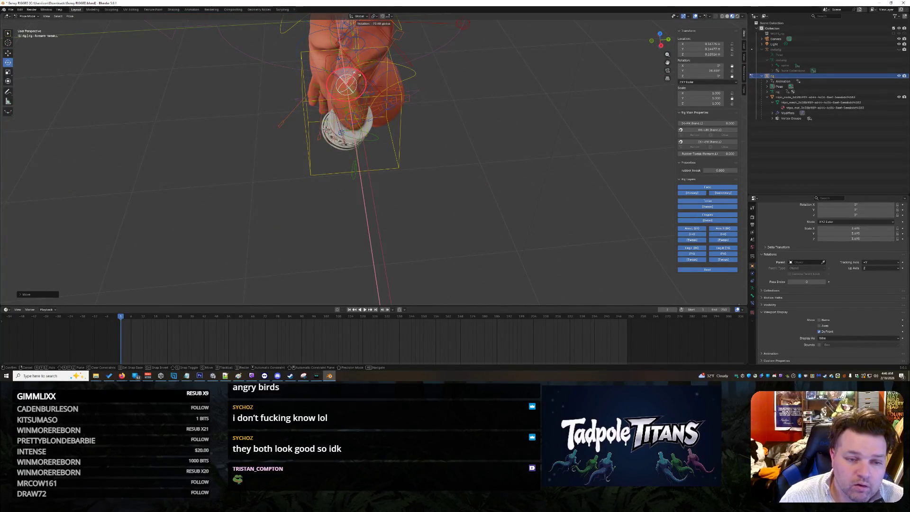
pyautogui.click(406, 142)
pyautogui.moveTo(406, 142)
pyautogui.mouseDown(button='middle')
pyautogui.moveTo(452, 137)
pyautogui.moveTo(403, 114)
pyautogui.mouseUp(button='middle')
# - Rotate the upper-arm tweak bone around global X
pyautogui.click(324, 71)
pyautogui.press('r')
pyautogui.press('x')
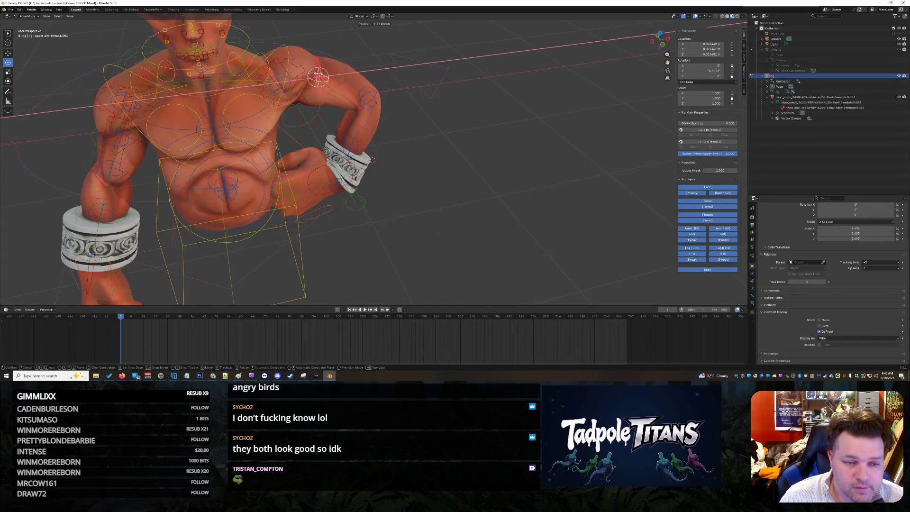
pyautogui.click(427, 116)
pyautogui.moveTo(427, 116)
pyautogui.mouseDown(button='middle')
pyautogui.moveTo(440, 99)
pyautogui.moveTo(391, 110)
pyautogui.mouseUp(button='middle')
pyautogui.click(69, 16)
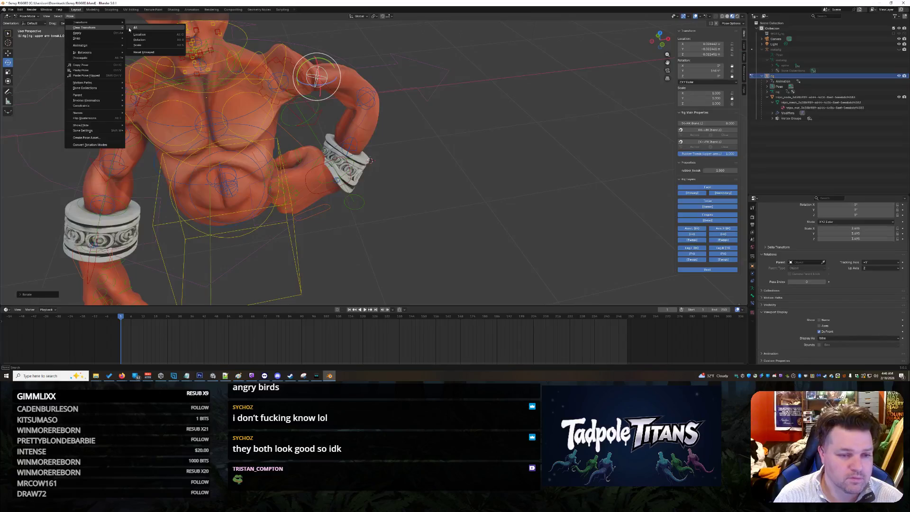
# - Clear all transforms on the upper-arm and forearm tweak bones
pyautogui.click(129, 28)
pyautogui.click(369, 100)
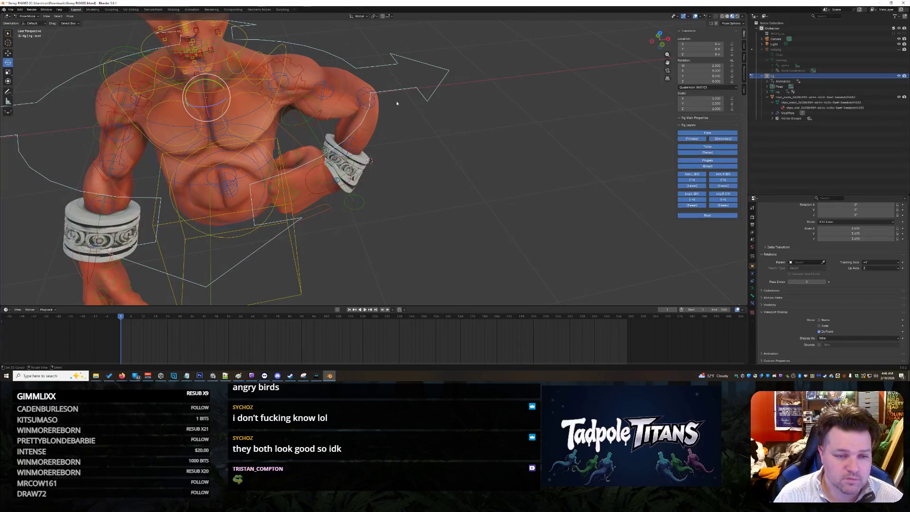
pyautogui.moveTo(418, 126); pyautogui.dragTo(375, 106, button='middle')
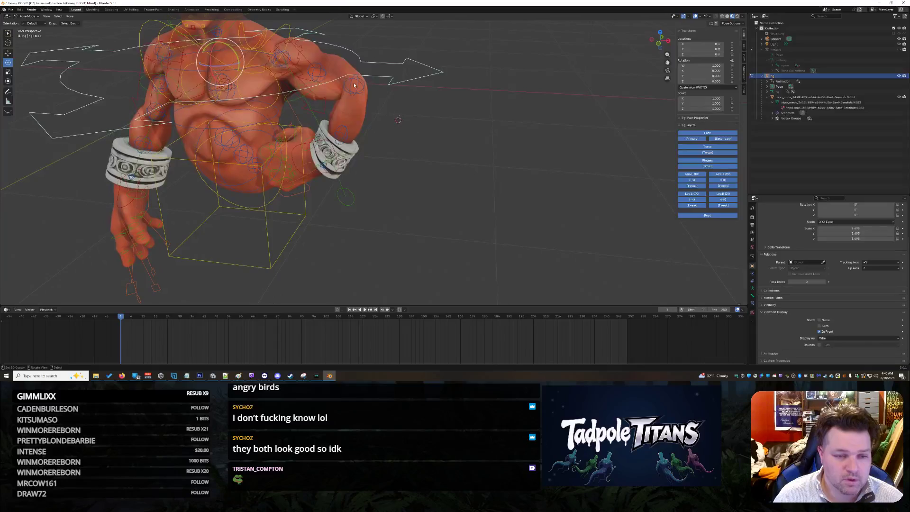
pyautogui.click(371, 105)
pyautogui.click(70, 16)
pyautogui.moveTo(81, 23)
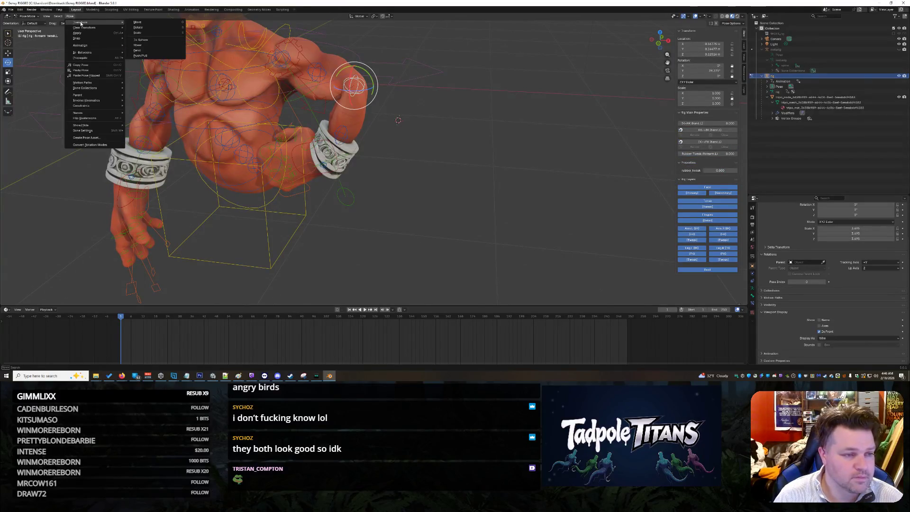
pyautogui.click(139, 28)
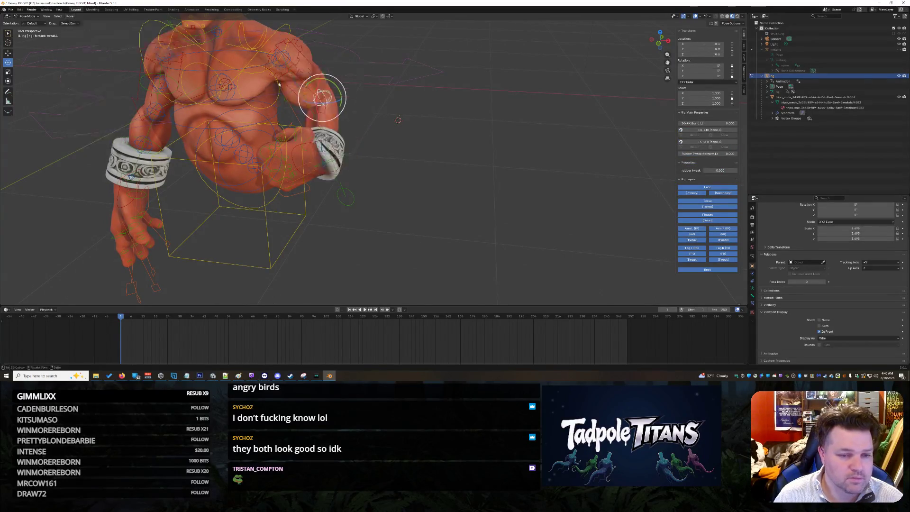
pyautogui.moveTo(439, 170)
pyautogui.mouseDown(button='middle')
pyautogui.moveTo(441, 180)
pyautogui.moveTo(440, 150)
pyautogui.moveTo(411, 153)
pyautogui.moveTo(501, 166)
pyautogui.moveTo(317, 197)
pyautogui.moveTo(422, 209)
pyautogui.moveTo(374, 132)
pyautogui.moveTo(377, 149)
pyautogui.moveTo(355, 157)
pyautogui.moveTo(327, 140)
pyautogui.moveTo(366, 158)
pyautogui.moveTo(346, 170)
pyautogui.mouseUp(button='middle')
# - Drag the forearm tweak bone down and right around the bent elbow with the Move tool
pyautogui.click(326, 138)
pyautogui.click(326, 139)
pyautogui.moveTo(399, 150)
pyautogui.mouseDown(button='middle')
pyautogui.moveTo(461, 157)
pyautogui.moveTo(379, 118)
pyautogui.moveTo(396, 117)
pyautogui.mouseUp(button='middle')
pyautogui.click(8, 54)
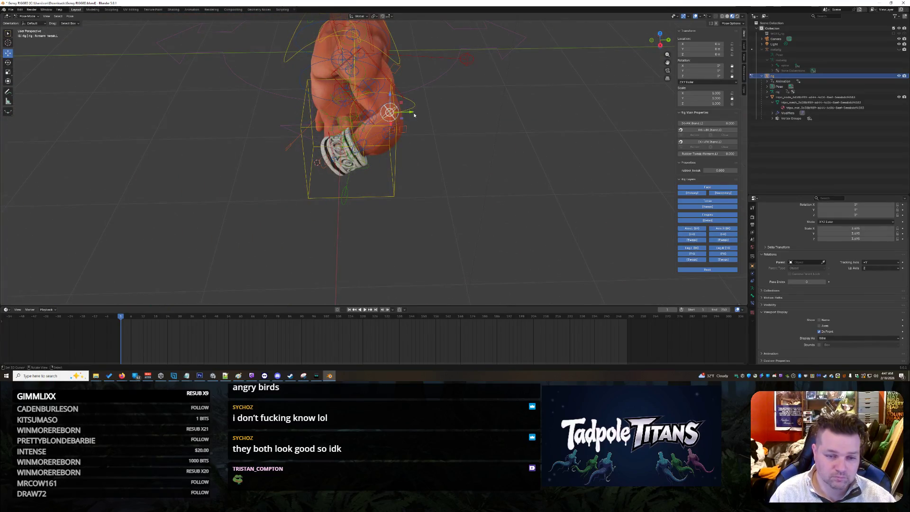
pyautogui.moveTo(391, 126)
pyautogui.mouseDown()
pyautogui.moveTo(415, 146)
pyautogui.moveTo(382, 162)
pyautogui.mouseUp()
pyautogui.moveTo(382, 161); pyautogui.dragTo(454, 160, button='middle')
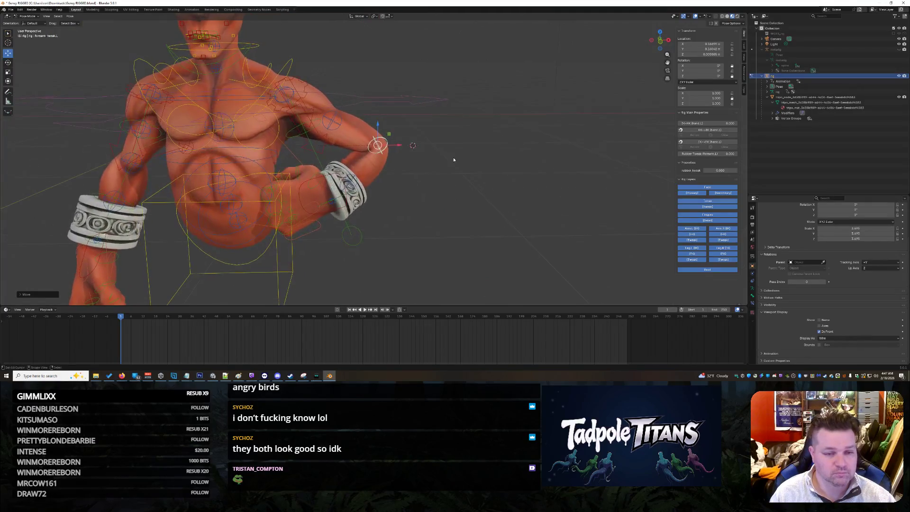
pyautogui.moveTo(401, 149); pyautogui.dragTo(392, 170)
pyautogui.moveTo(392, 169); pyautogui.dragTo(384, 186, button='middle')
pyautogui.moveTo(365, 133); pyautogui.dragTo(371, 197)
# - Move the forearm tweak bone along X, then select the wrist tweak bone
pyautogui.moveTo(370, 197)
pyautogui.mouseDown(button='middle')
pyautogui.moveTo(377, 144)
pyautogui.moveTo(374, 185)
pyautogui.moveTo(353, 204)
pyautogui.mouseUp(button='middle')
pyautogui.press('g')
pyautogui.press('x')
pyautogui.click(372, 144)
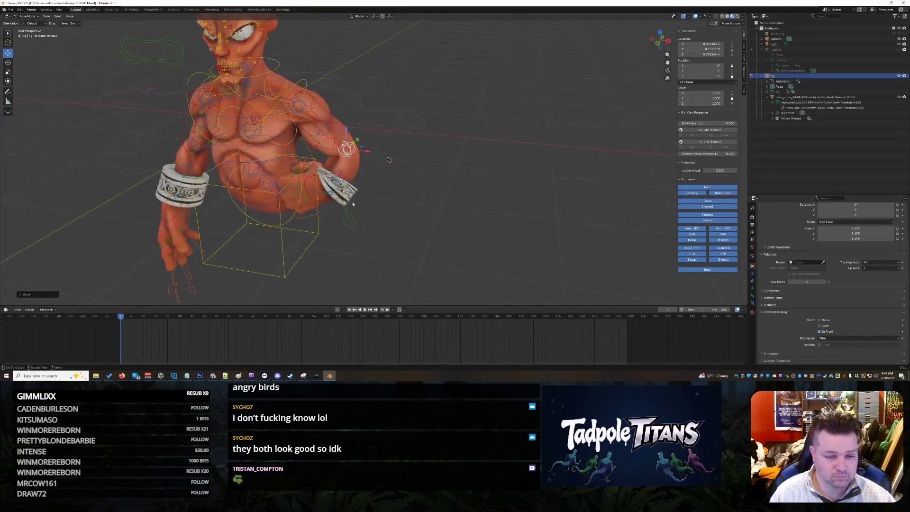
pyautogui.click(336, 190)
pyautogui.click(340, 179)
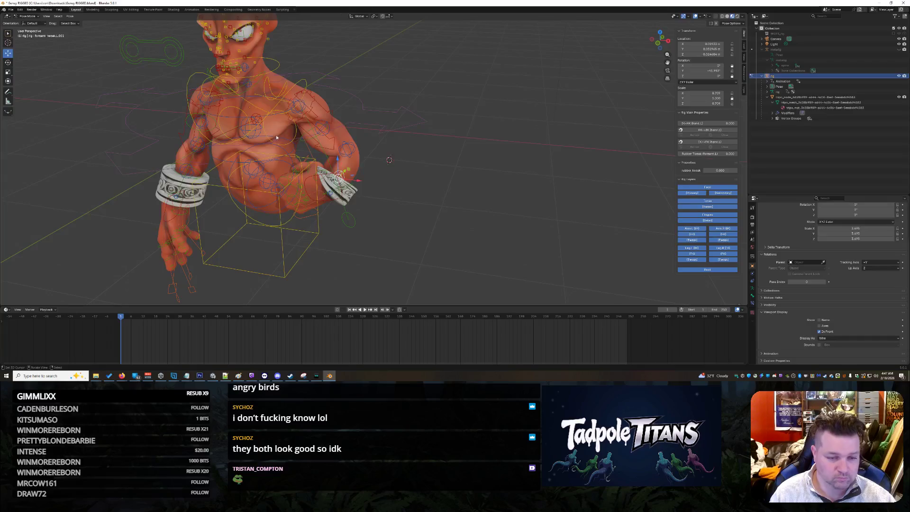
pyautogui.click(70, 16)
pyautogui.moveTo(81, 23)
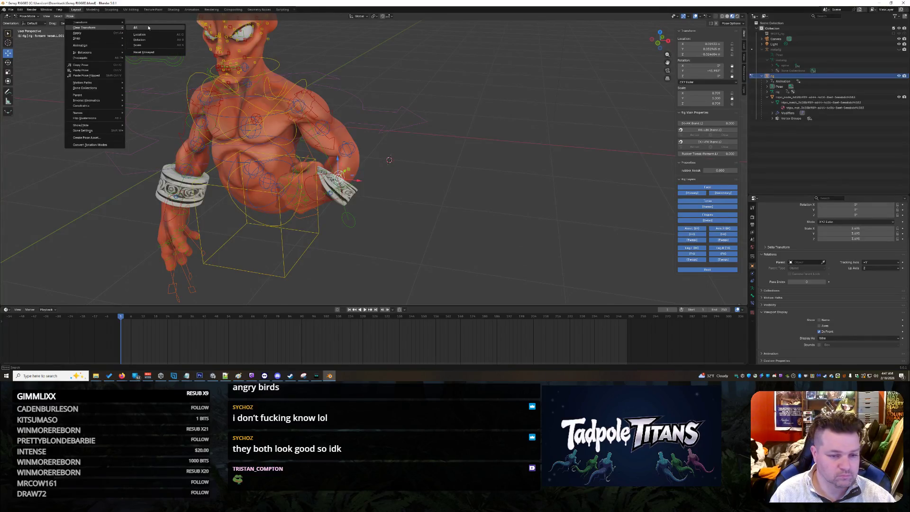
# - Clear all transforms on the wrist tweak bone
pyautogui.click(148, 27)
pyautogui.moveTo(477, 268)
pyautogui.mouseDown(button='middle')
pyautogui.moveTo(473, 220)
pyautogui.moveTo(470, 241)
pyautogui.mouseUp(button='middle')
pyautogui.moveTo(379, 171); pyautogui.dragTo(459, 222, button='middle')
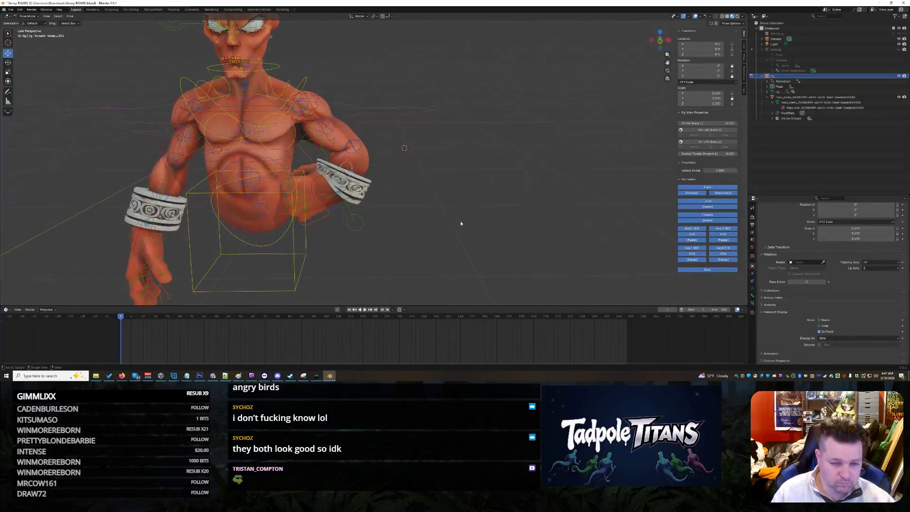
pyautogui.scroll(3, 455, 210)
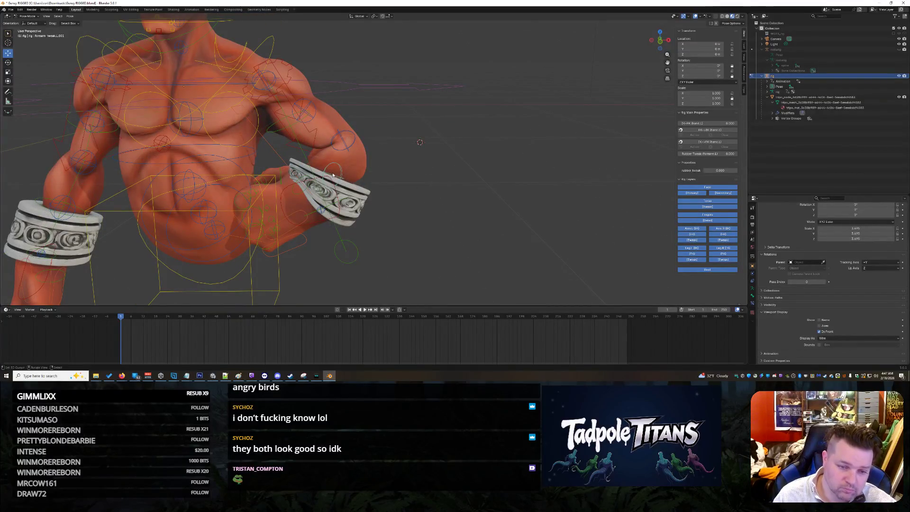
# - Move the forearm tweak bone along X and try a Z adjustment
pyautogui.press('g')
pyautogui.press('x')
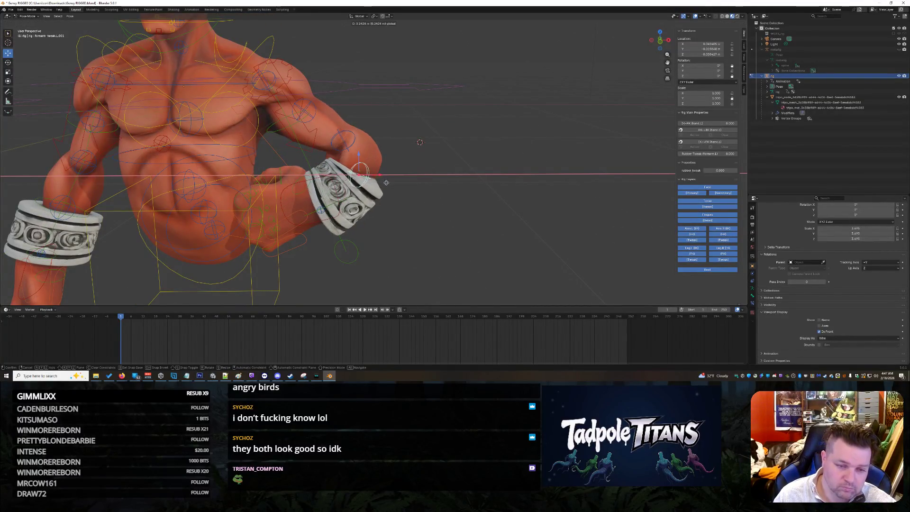
pyautogui.press('Escape')
pyautogui.click(348, 146)
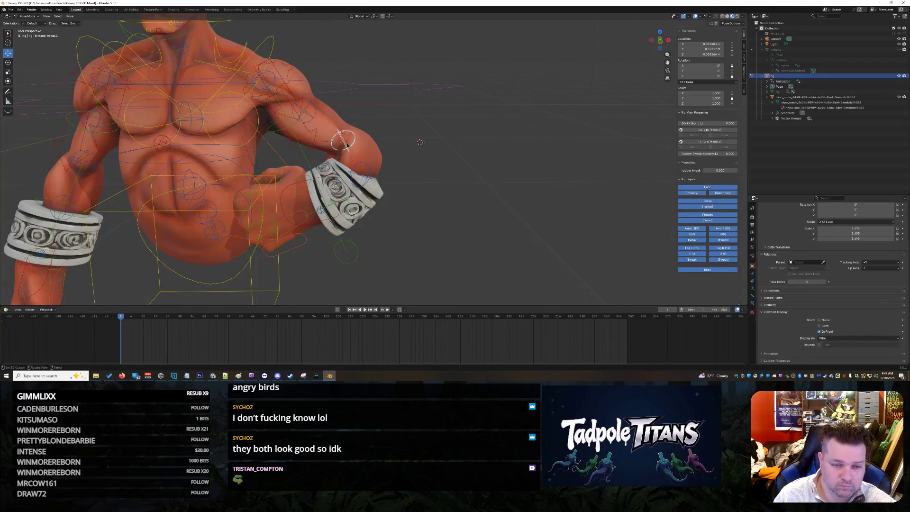
pyautogui.press('g')
pyautogui.press('x')
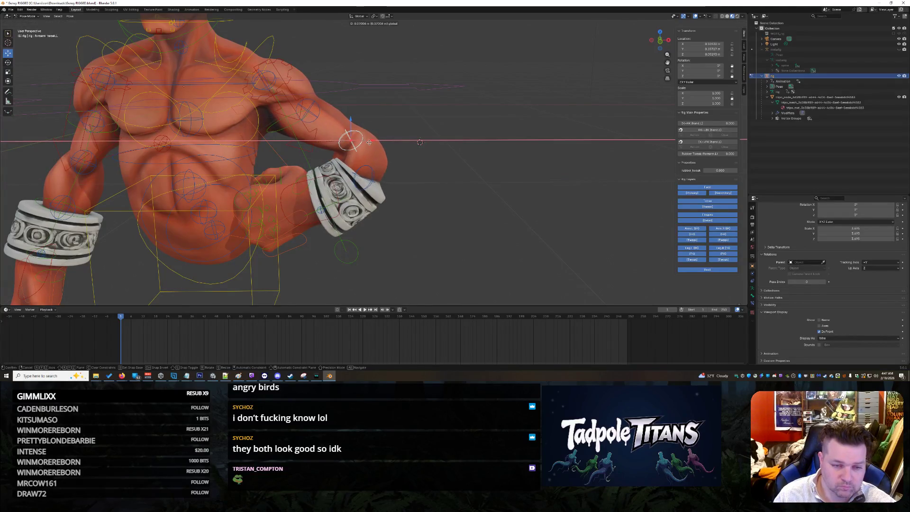
pyautogui.click(360, 133)
pyautogui.press('g')
pyautogui.press('z')
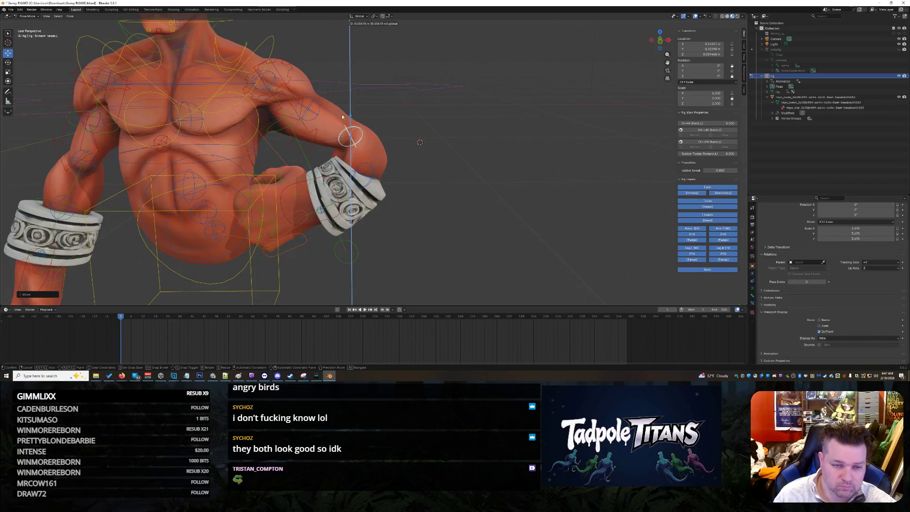
pyautogui.press('Escape')
# - Scale the upper-arm tweak bone up to 1.158
pyautogui.click(308, 109)
pyautogui.press('s')
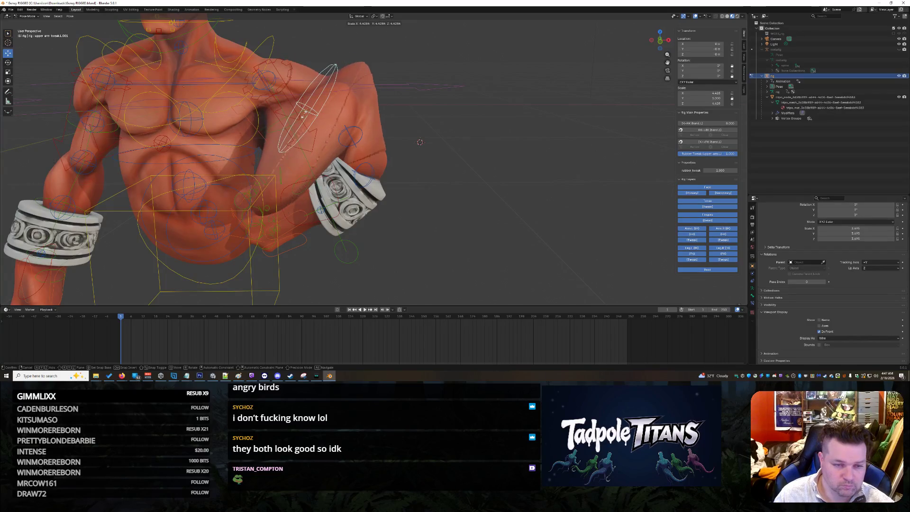
pyautogui.press('Escape')
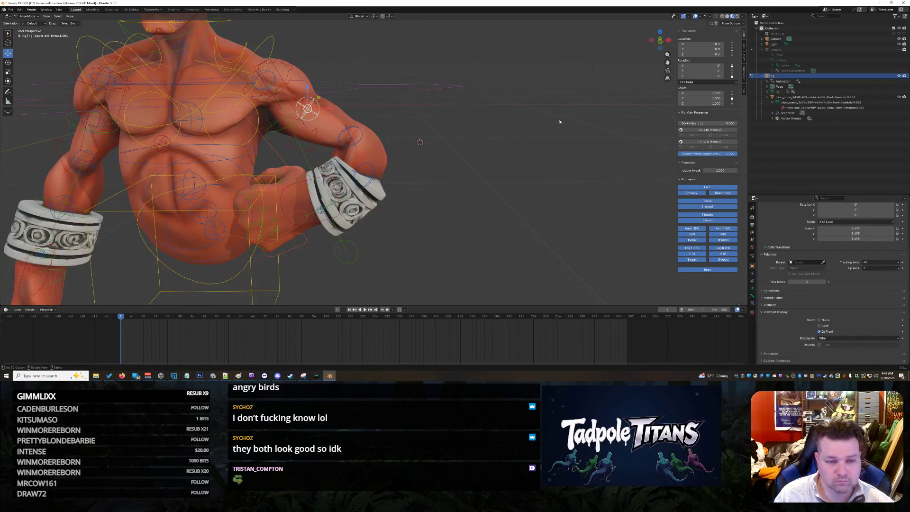
pyautogui.scroll(5, 172, 97)
pyautogui.scroll(-2, 172, 97)
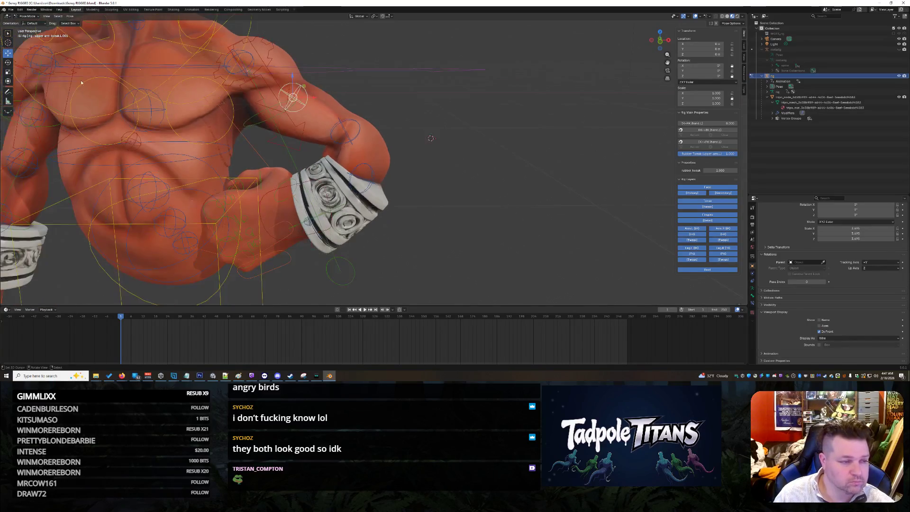
pyautogui.hotkey('shift', 'space')
pyautogui.press('s')
pyautogui.moveTo(313, 84); pyautogui.dragTo(315, 84)
pyautogui.click(313, 84)
# - Shrink the upper and lower forearm tweak bones
pyautogui.scroll(-4, 413, 170)
pyautogui.moveTo(403, 164); pyautogui.dragTo(416, 178, button='middle')
pyautogui.scroll(3, 412, 176)
pyautogui.click(359, 133)
pyautogui.moveTo(374, 139); pyautogui.dragTo(369, 136)
pyautogui.click(373, 169)
pyautogui.moveTo(387, 175); pyautogui.dragTo(365, 161)
pyautogui.click(350, 131)
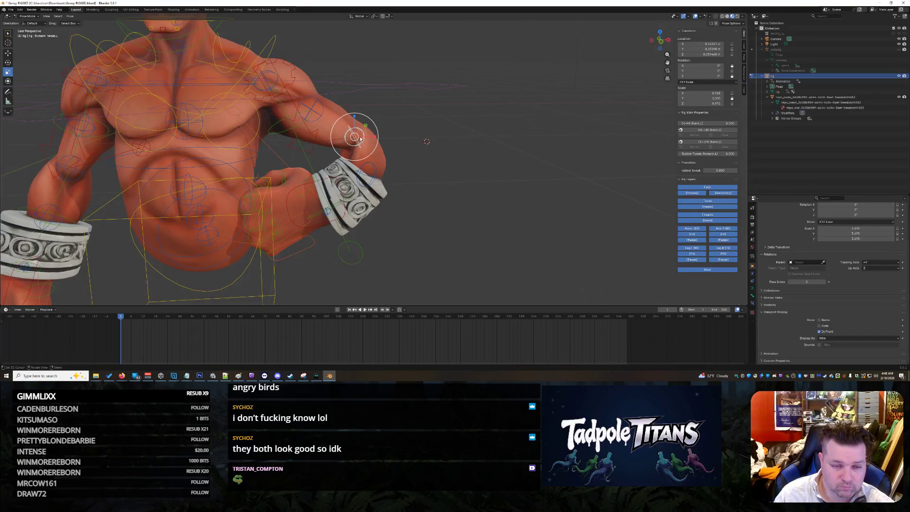
pyautogui.press('m')
pyautogui.press('Escape')
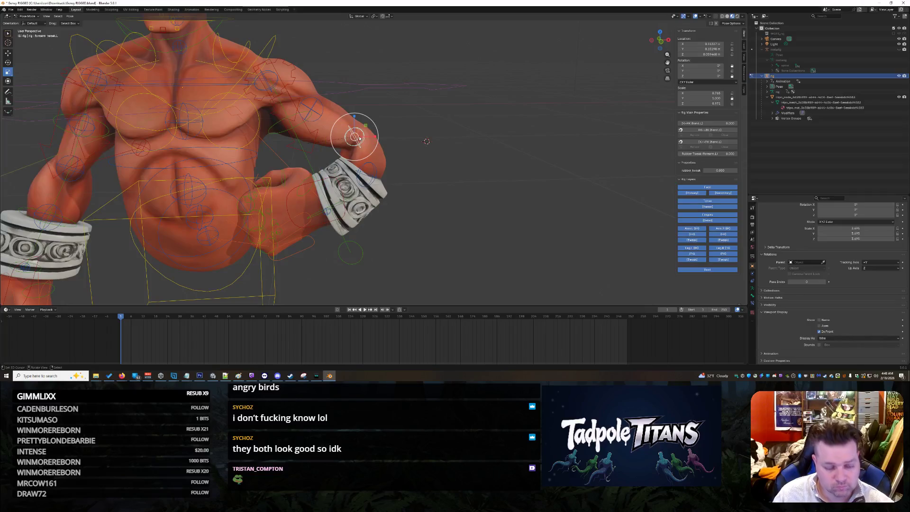
# - Move the forearm tweak bone along X
pyautogui.click(7, 53)
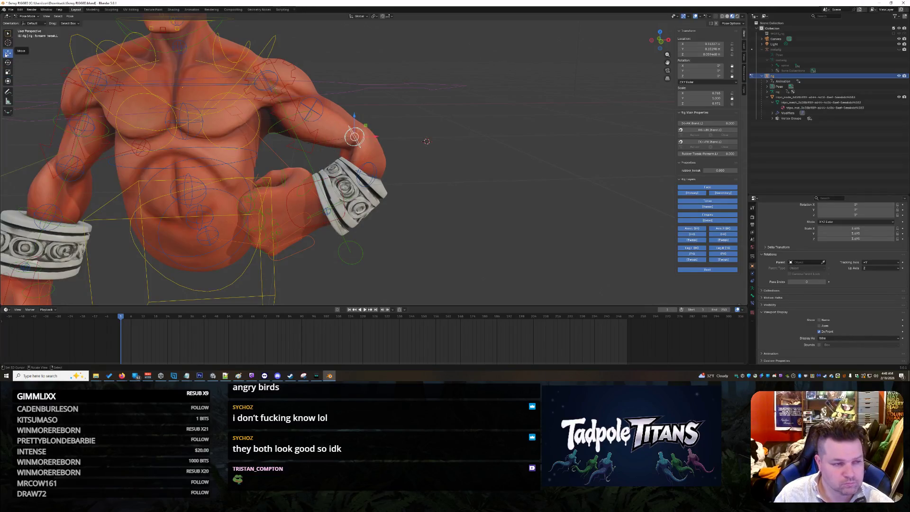
pyautogui.press('g')
pyautogui.press('x')
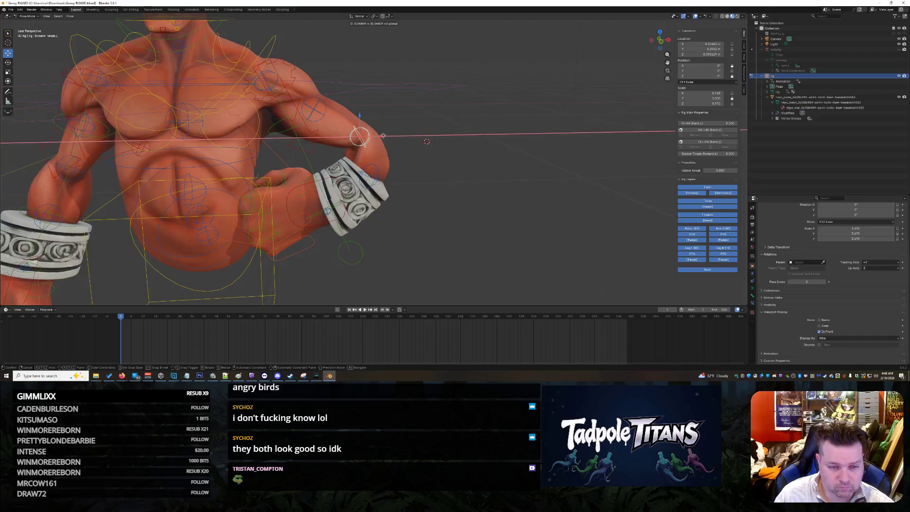
pyautogui.click(395, 140)
pyautogui.moveTo(394, 140)
pyautogui.mouseDown(button='middle')
pyautogui.moveTo(325, 180)
pyautogui.moveTo(241, 113)
pyautogui.moveTo(475, 199)
pyautogui.mouseUp(button='middle')
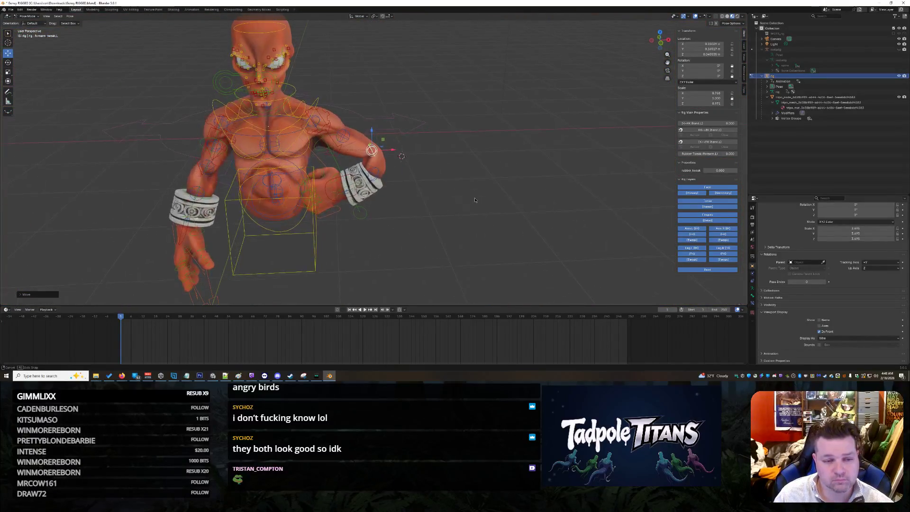
pyautogui.scroll(5, 475, 200)
pyautogui.scroll(-5, 426, 180)
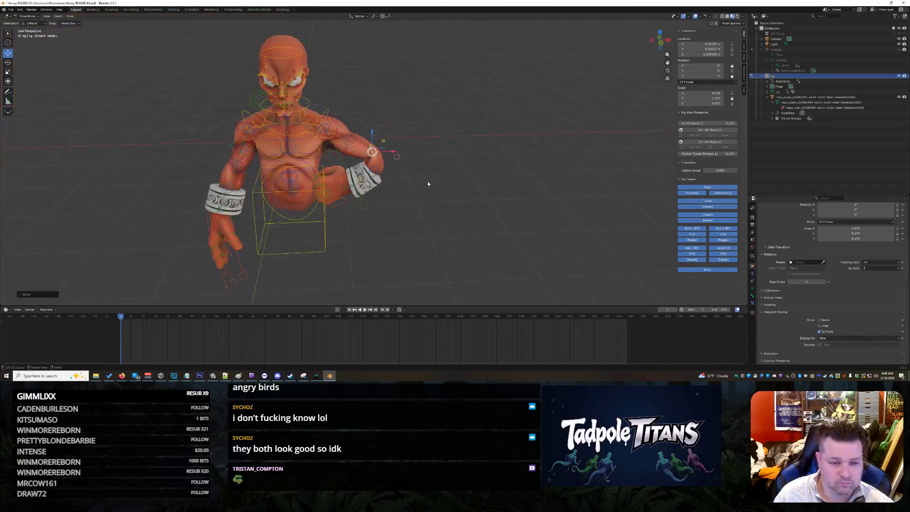
pyautogui.scroll(3, 427, 182)
pyautogui.scroll(-2, 422, 159)
# - Move the forearm tweak bone along Z to raise the elbow
pyautogui.moveTo(422, 158)
pyautogui.mouseDown(button='middle')
pyautogui.moveTo(414, 183)
pyautogui.moveTo(426, 181)
pyautogui.moveTo(408, 169)
pyautogui.mouseUp(button='middle')
pyautogui.scroll(3, 417, 182)
pyautogui.scroll(-3, 420, 181)
pyautogui.scroll(2, 409, 169)
pyautogui.press('g')
pyautogui.press('x')
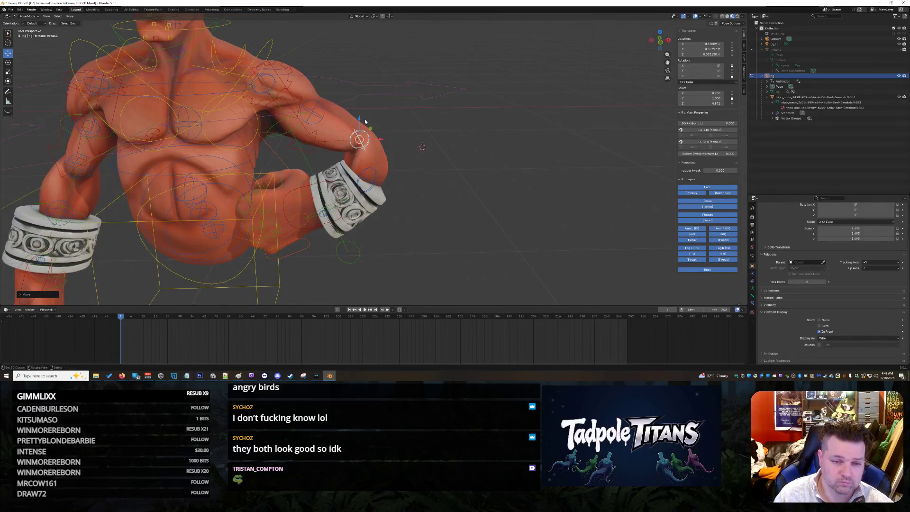
pyautogui.press('z')
pyautogui.click(416, 163)
pyautogui.moveTo(417, 163)
pyautogui.mouseDown(button='middle')
pyautogui.moveTo(287, 158)
pyautogui.moveTo(301, 200)
pyautogui.mouseUp(button='middle')
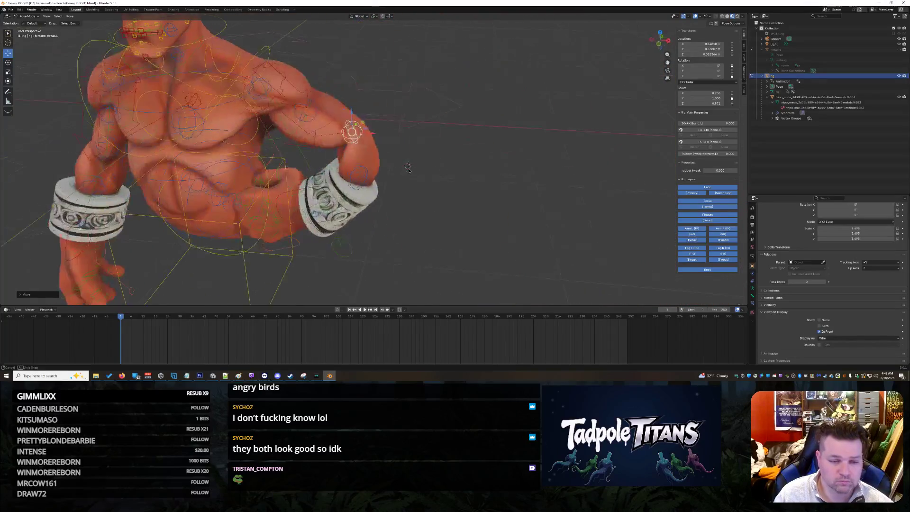
pyautogui.click(301, 201)
# - Cancel the accidental move, then shift the left hand IK control along Y
pyautogui.press('g')
pyautogui.rightClick(301, 200)
pyautogui.click(301, 201)
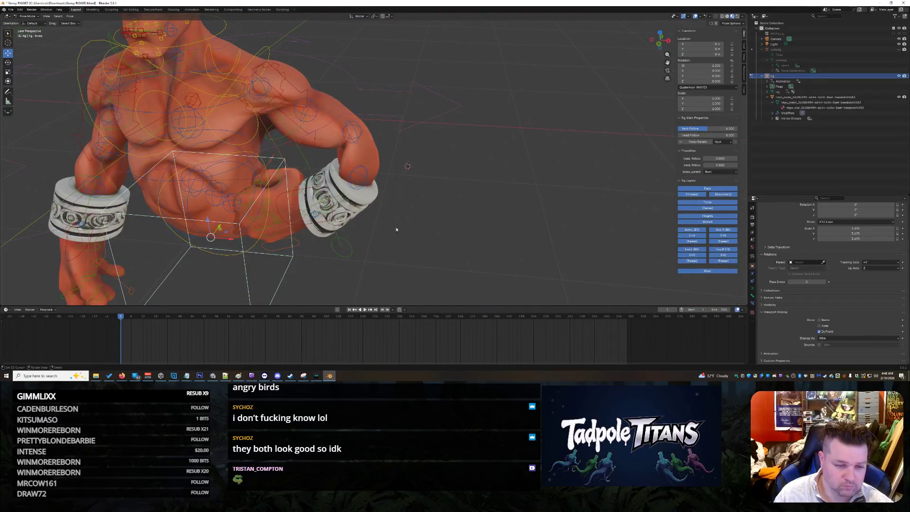
pyautogui.click(290, 195)
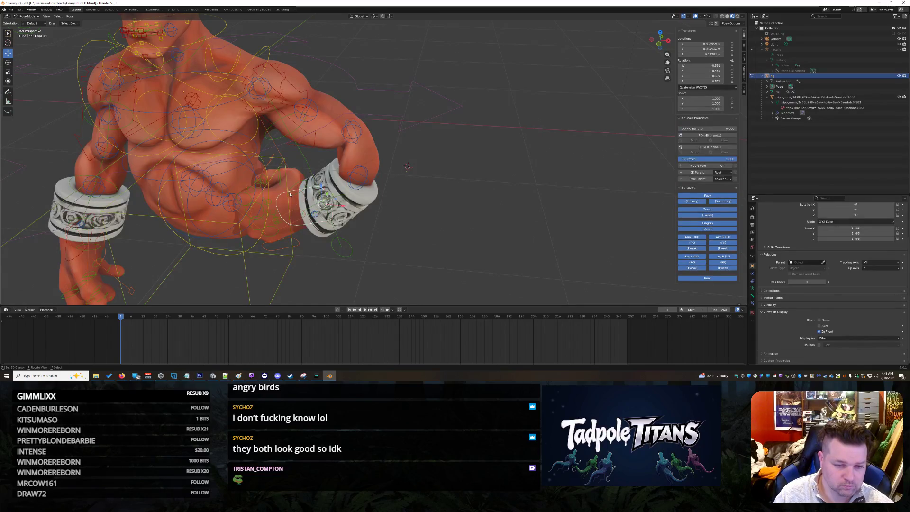
pyautogui.press('g')
pyautogui.press('y')
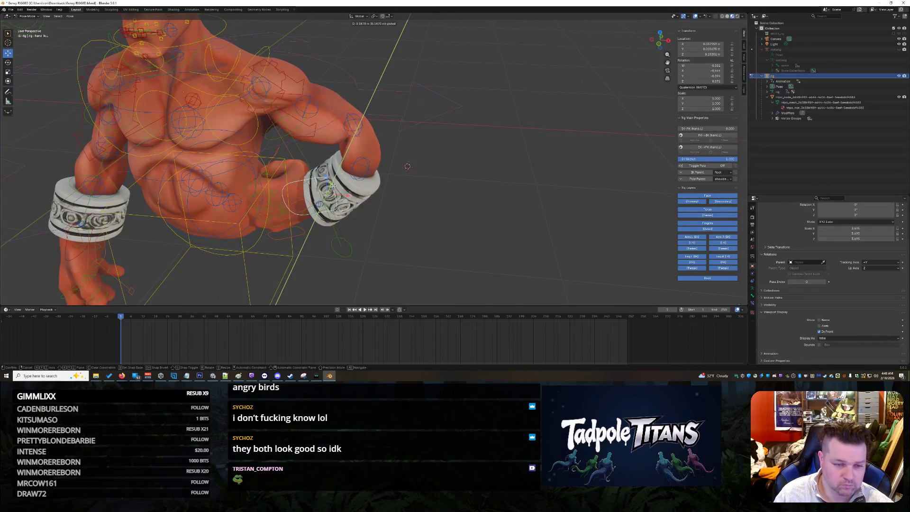
pyautogui.click(335, 192)
pyautogui.scroll(2, 335, 192)
pyautogui.moveTo(335, 192)
pyautogui.mouseDown(button='middle')
pyautogui.moveTo(394, 204)
pyautogui.moveTo(322, 192)
pyautogui.mouseUp(button='middle')
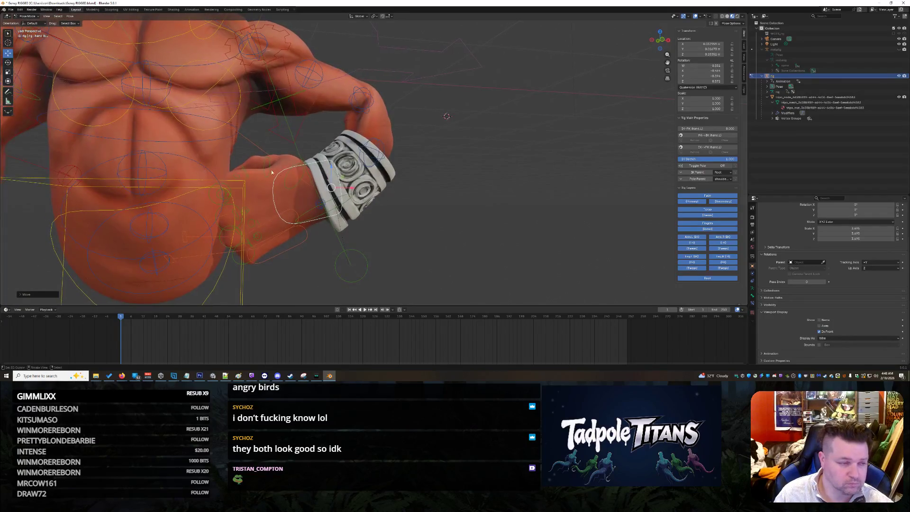
# - Rotate the hand IK control around Z toward the belly
pyautogui.click(7, 63)
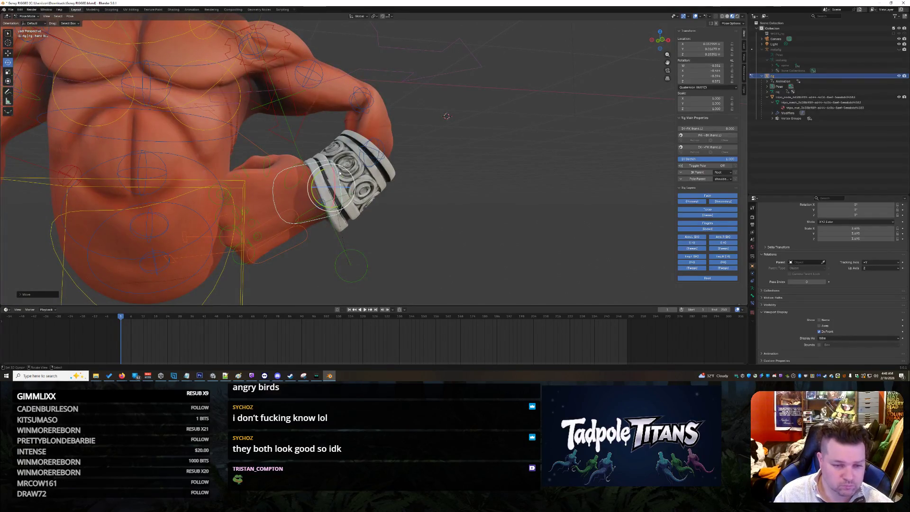
pyautogui.moveTo(340, 167); pyautogui.dragTo(335, 163)
pyautogui.press('z')
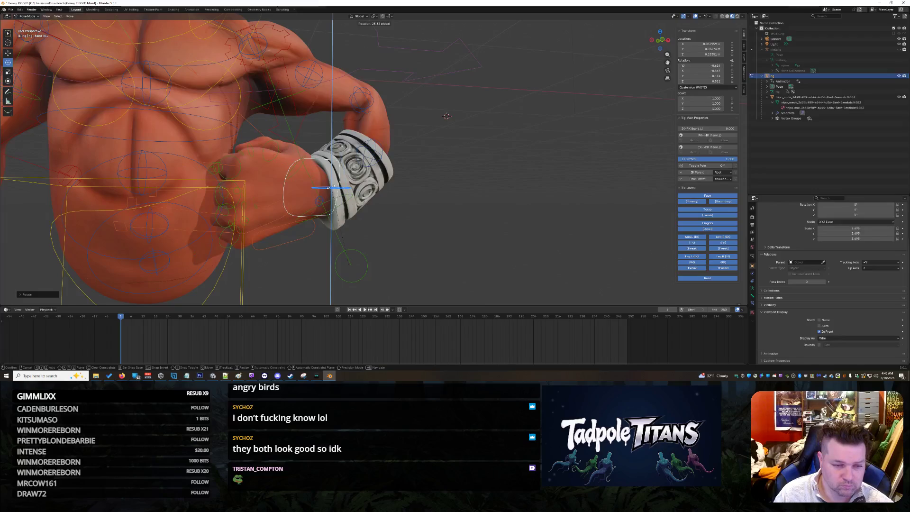
pyautogui.click(392, 206)
pyautogui.moveTo(393, 206); pyautogui.dragTo(445, 209, button='middle')
pyautogui.scroll(-5, 445, 209)
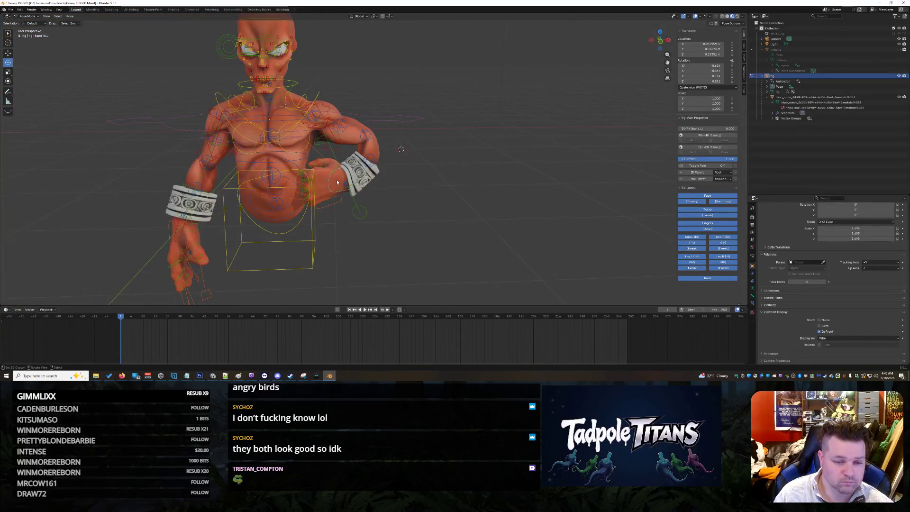
pyautogui.scroll(3, 458, 229)
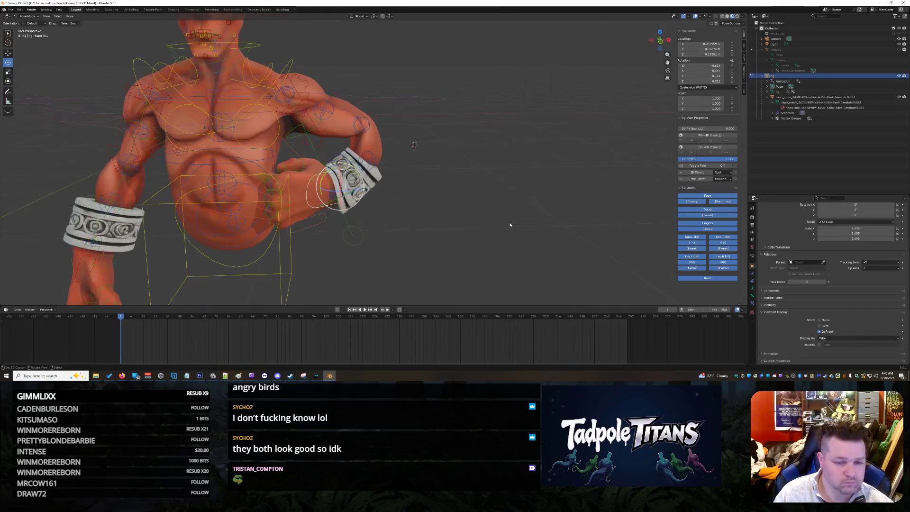
pyautogui.moveTo(458, 229); pyautogui.dragTo(407, 220, button='middle')
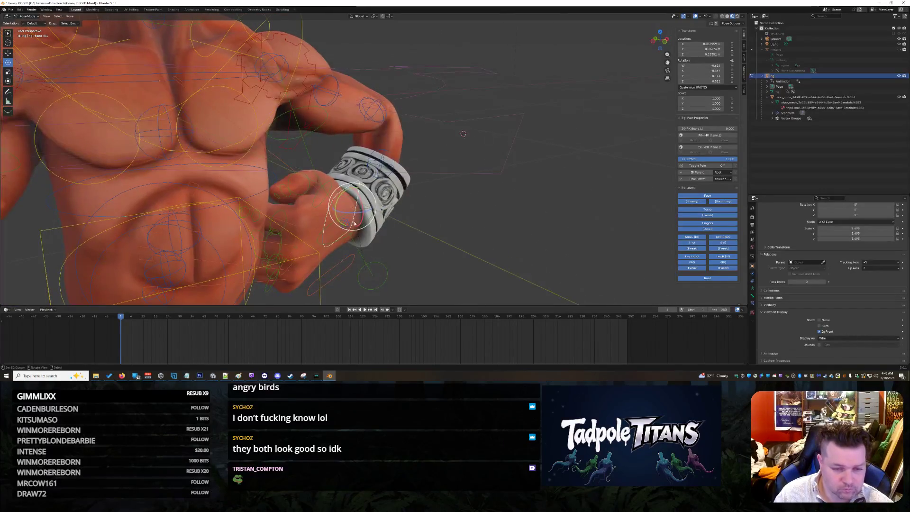
# - Turn the hand further around Z to rest against the belly
pyautogui.press('r')
pyautogui.press('z')
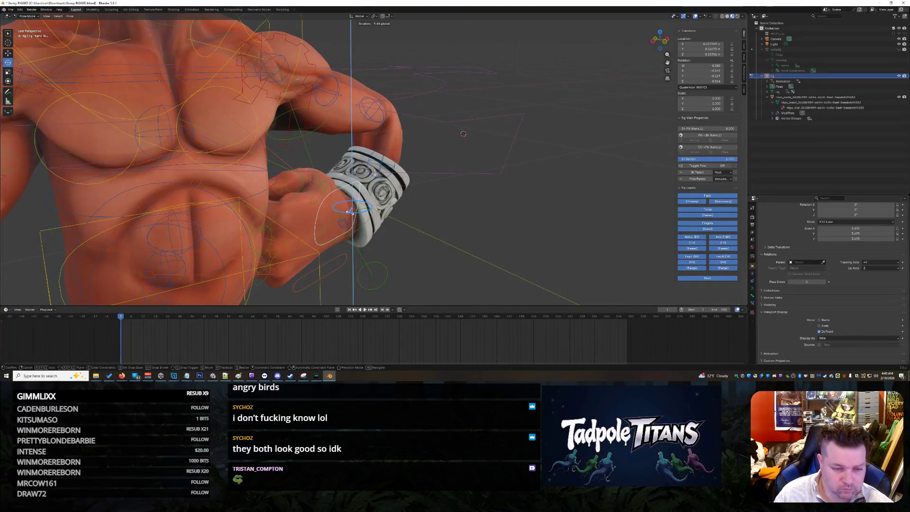
pyautogui.click(436, 216)
pyautogui.moveTo(532, 203); pyautogui.dragTo(474, 204, button='middle')
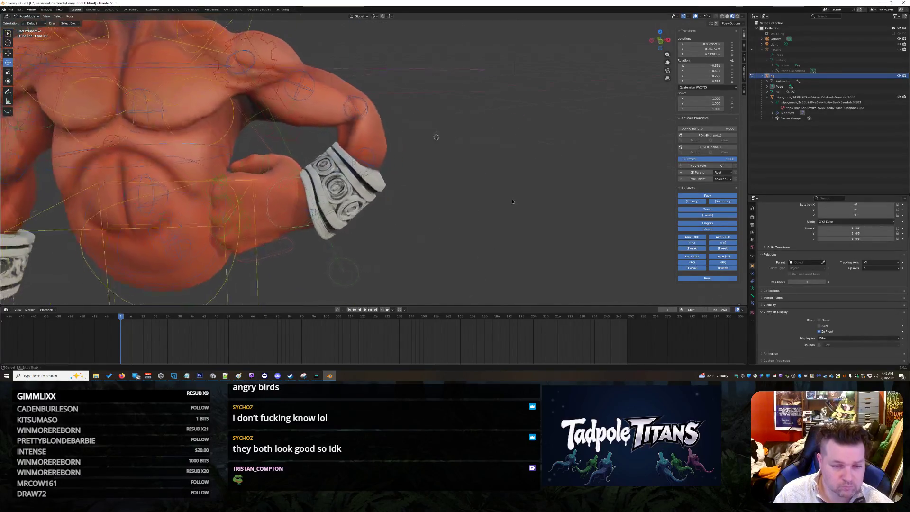
pyautogui.scroll(-5, 465, 203)
pyautogui.scroll(5, 454, 196)
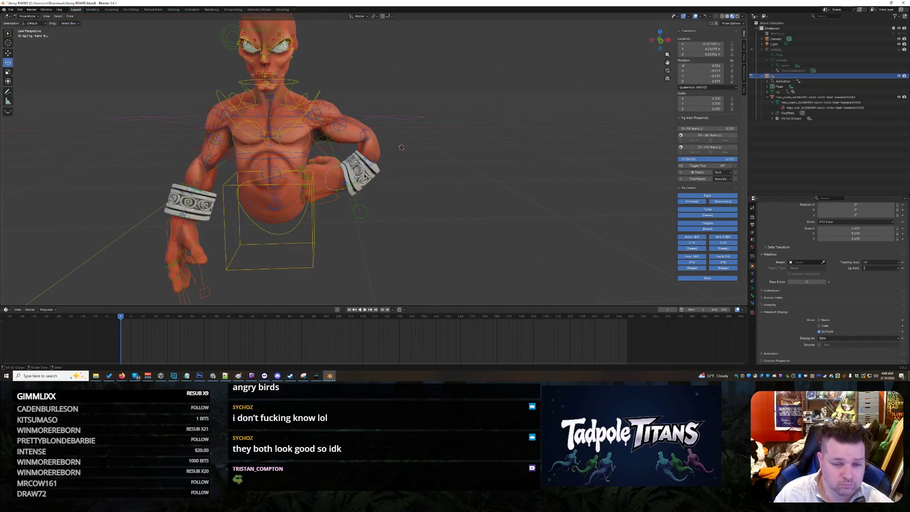
pyautogui.scroll(3, 417, 180)
# - Reposition the lower forearm tweak bone along X, then select the body mesh for Texture Paint
pyautogui.click(375, 164)
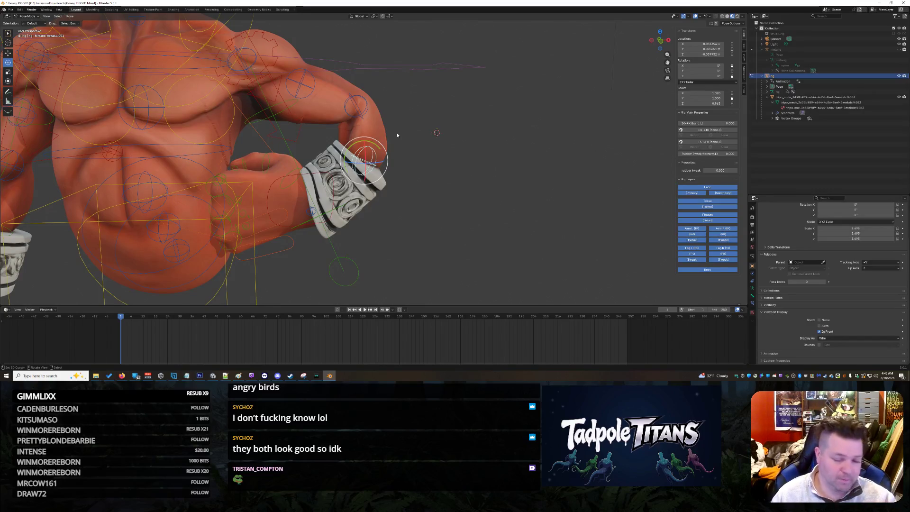
pyautogui.scroll(2, 410, 170)
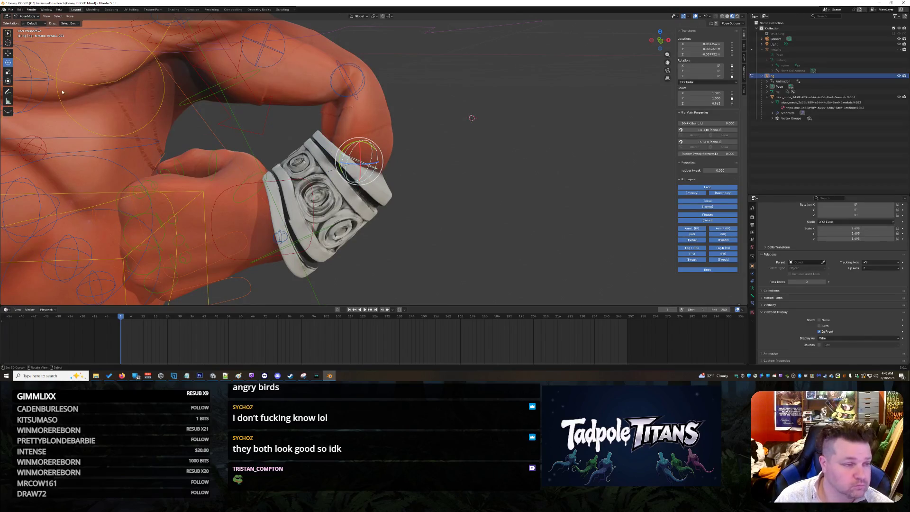
pyautogui.click(12, 55)
pyautogui.moveTo(383, 165); pyautogui.dragTo(351, 159)
pyautogui.scroll(-8, 411, 181)
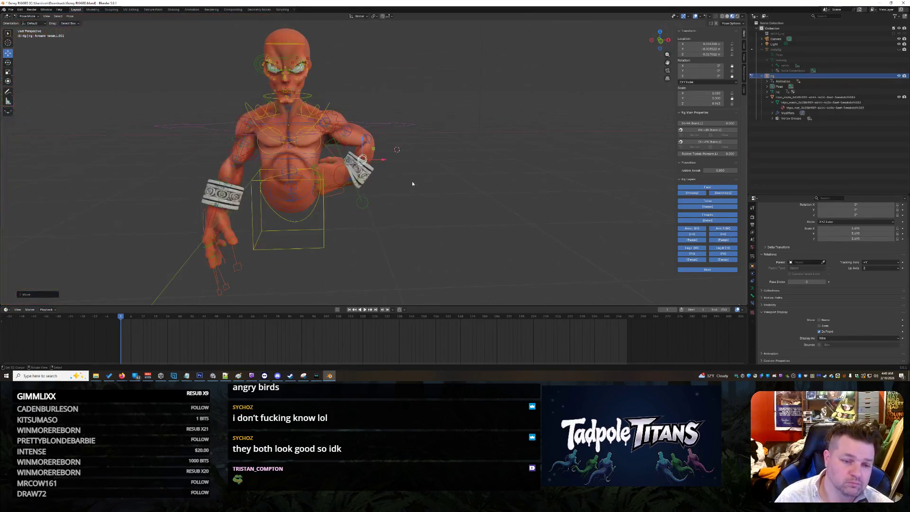
pyautogui.scroll(6, 369, 155)
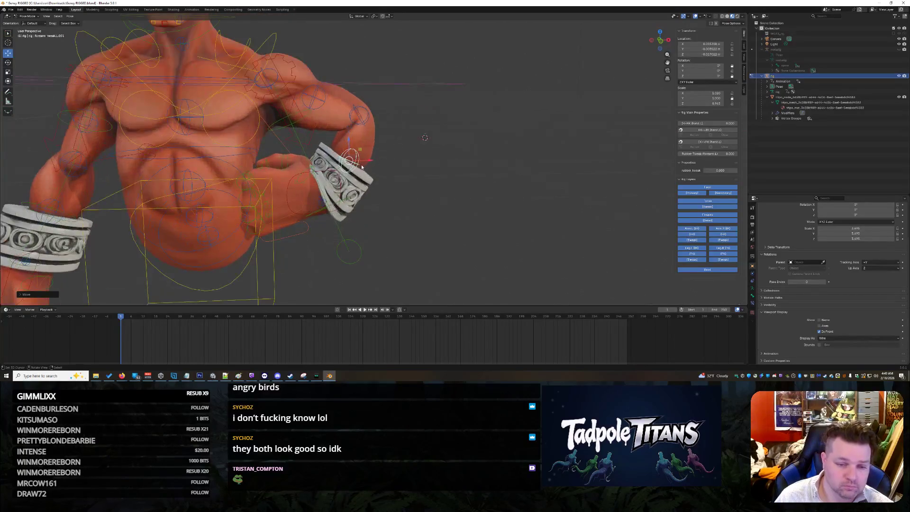
pyautogui.moveTo(369, 160)
pyautogui.mouseDown()
pyautogui.moveTo(353, 160)
pyautogui.moveTo(382, 167)
pyautogui.mouseUp()
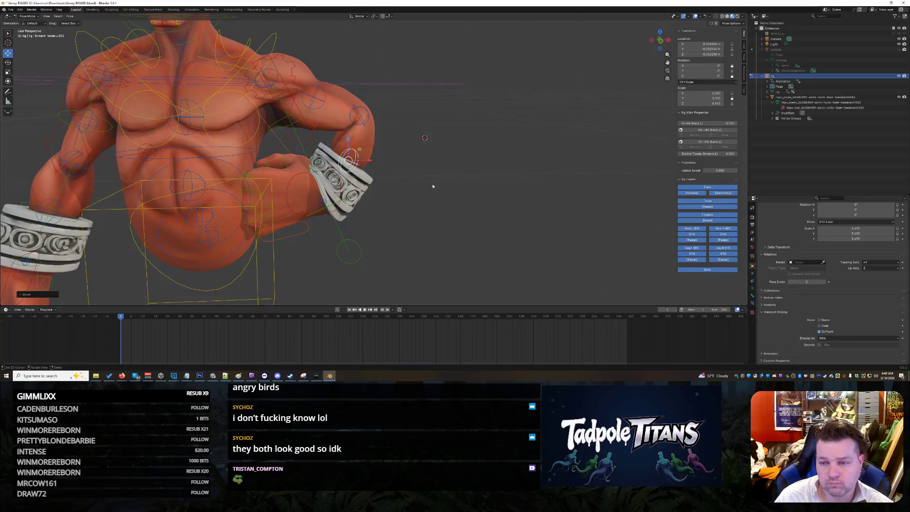
pyautogui.click(806, 97)
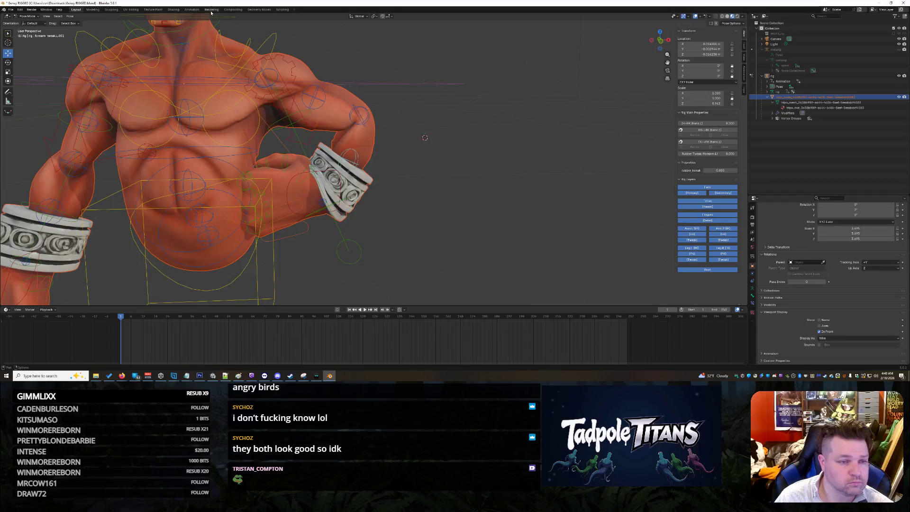
pyautogui.click(153, 9)
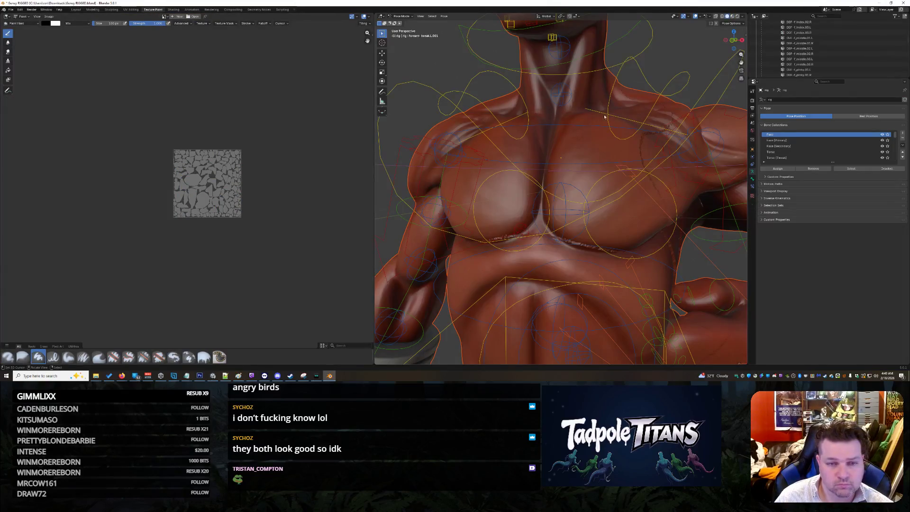
# - Orbit in on the bent forearm and bracer, then return to the Layout workspace
pyautogui.moveTo(600, 123); pyautogui.dragTo(564, 180, button='middle')
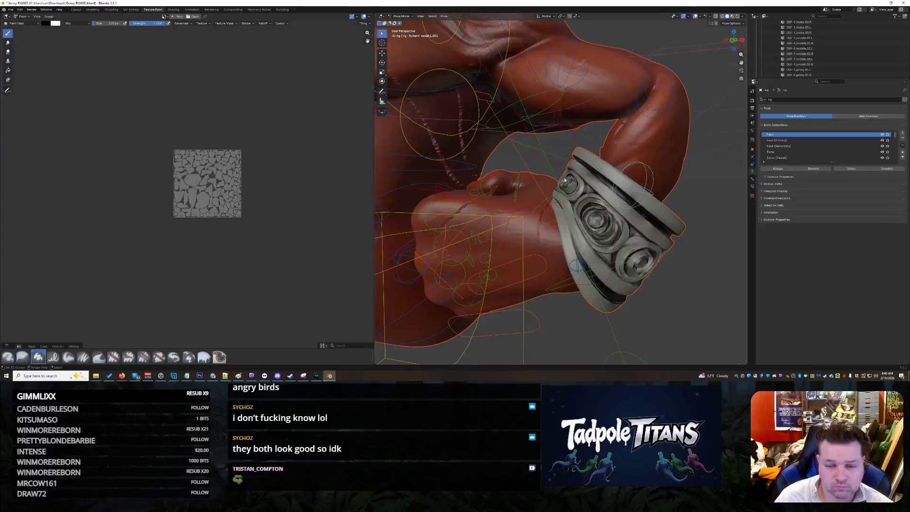
pyautogui.click(402, 16)
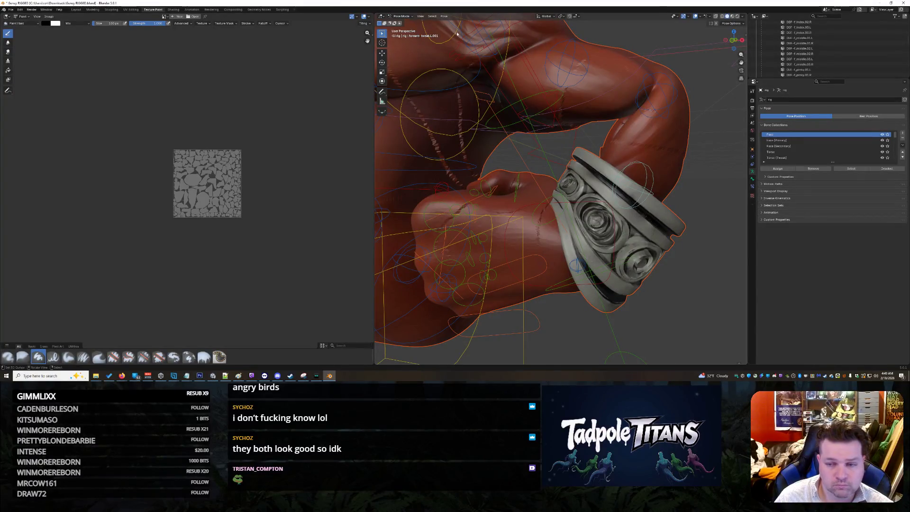
pyautogui.scroll(3, 825, 54)
pyautogui.scroll(5, 824, 47)
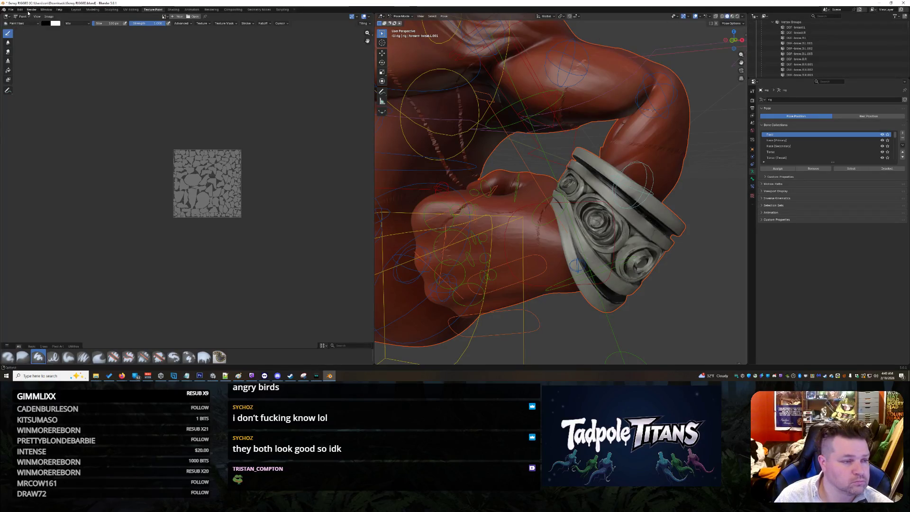
pyautogui.click(76, 10)
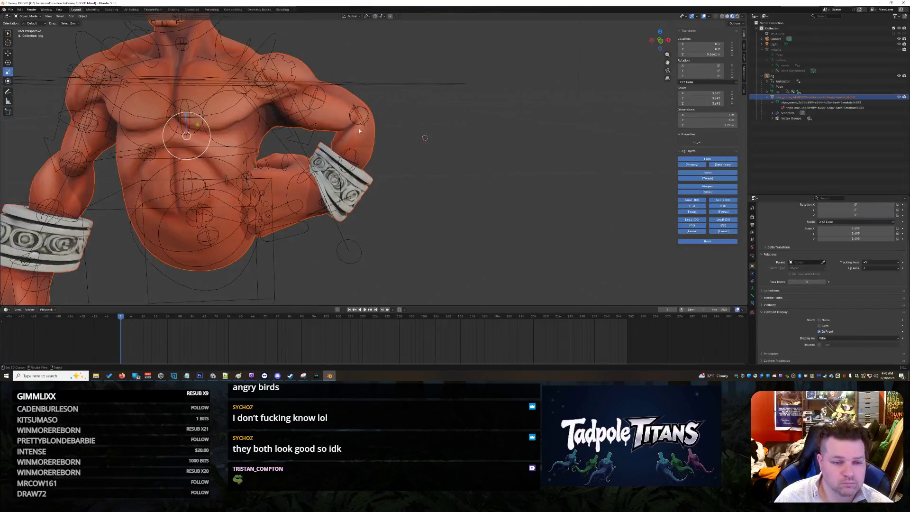
# - Orbit around the chest, select the rig then the body mesh, and return to Texture Paint
pyautogui.scroll(-5, 360, 131)
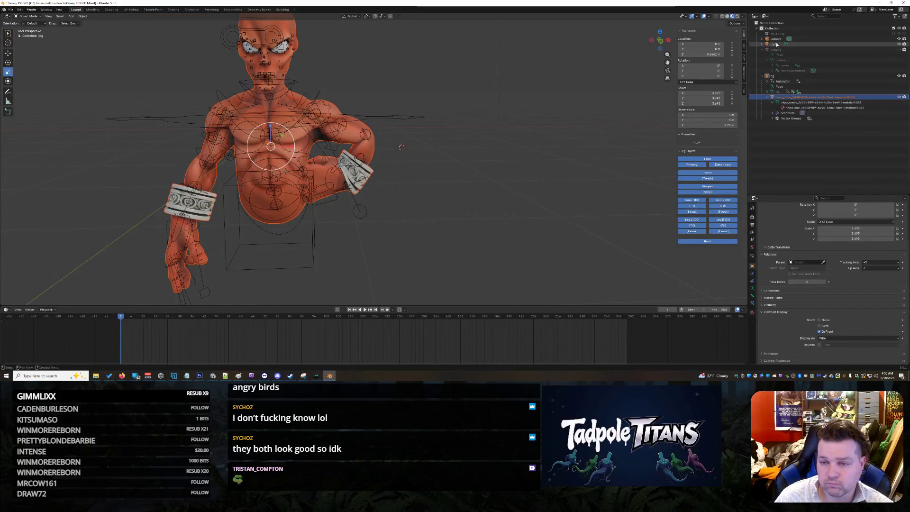
pyautogui.moveTo(398, 121)
pyautogui.mouseDown(button='middle')
pyautogui.moveTo(427, 142)
pyautogui.moveTo(366, 185)
pyautogui.moveTo(77, 57)
pyautogui.mouseUp(button='middle')
pyautogui.scroll(4, 389, 187)
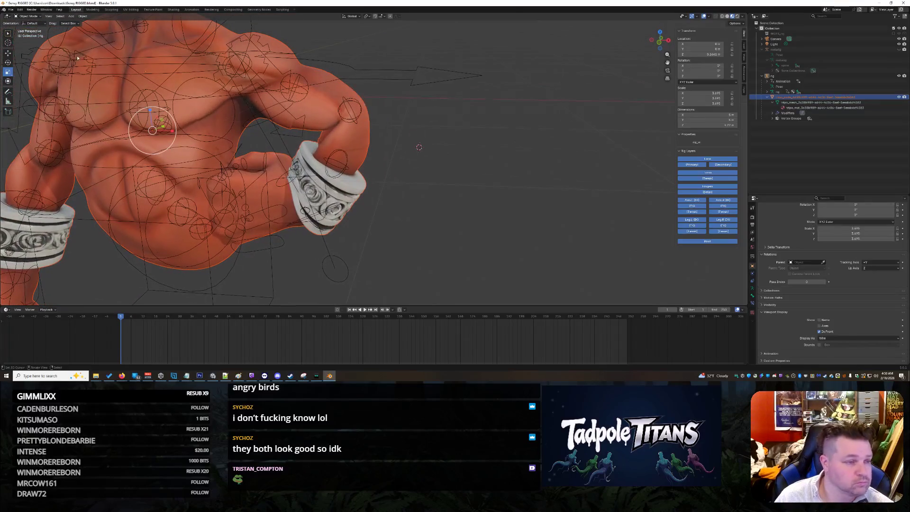
pyautogui.click(30, 16)
pyautogui.click(383, 123)
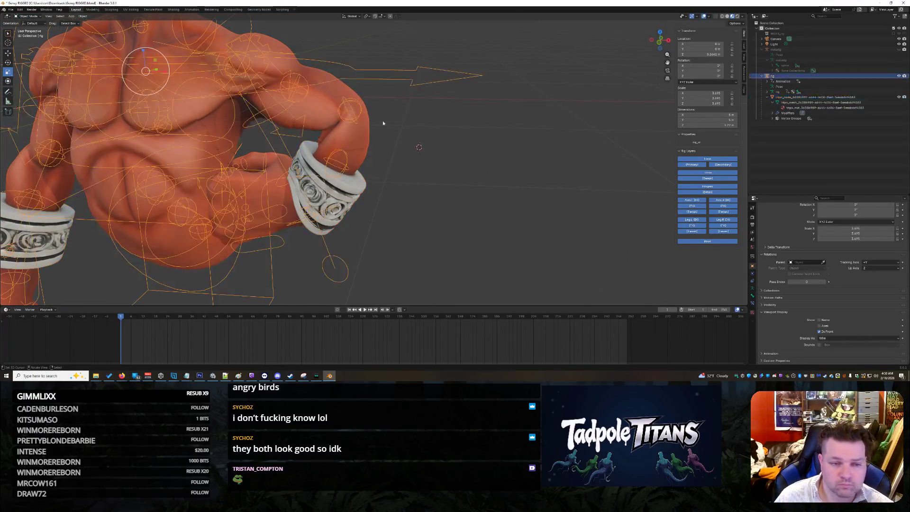
pyautogui.click(364, 141)
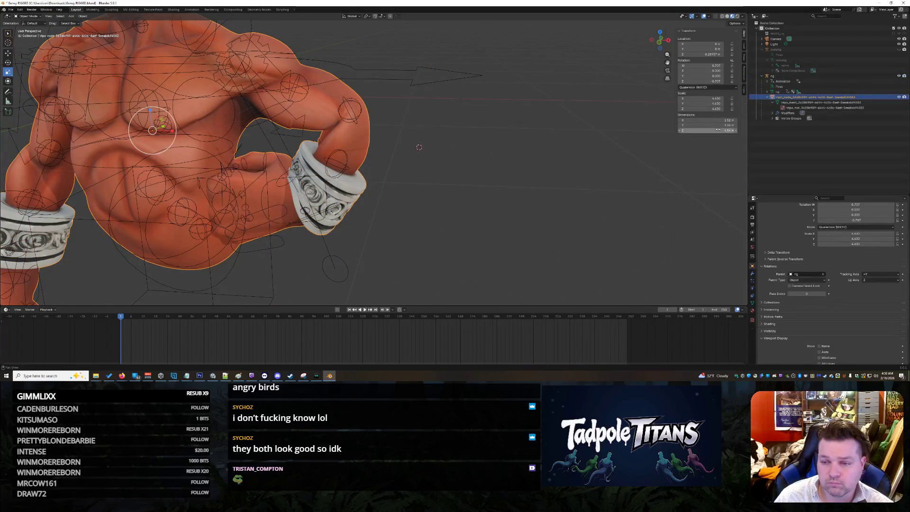
pyautogui.click(153, 9)
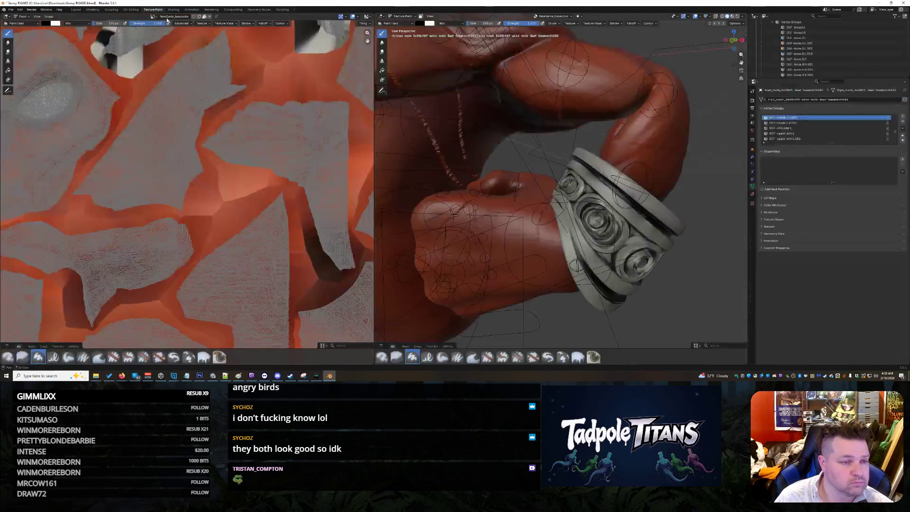
# - Switch the body mesh in the right view to Weight Paint mode
pyautogui.click(394, 23)
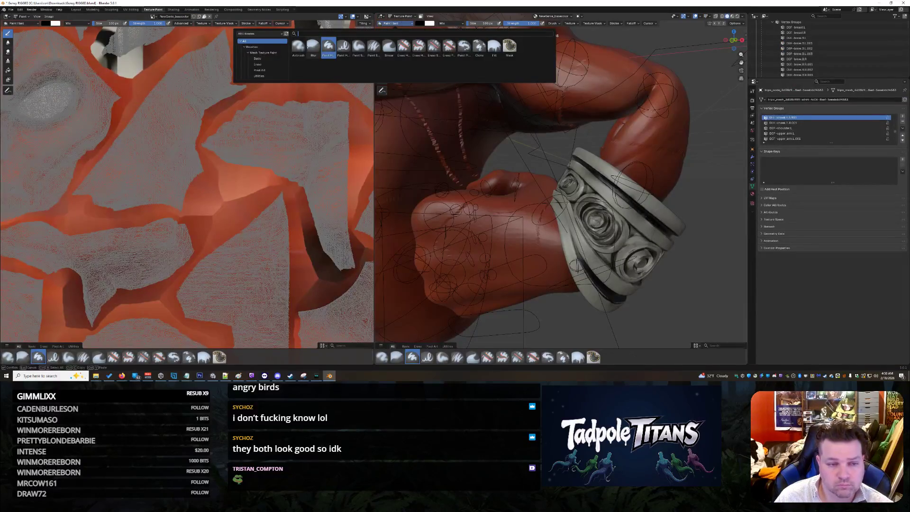
pyautogui.click(403, 16)
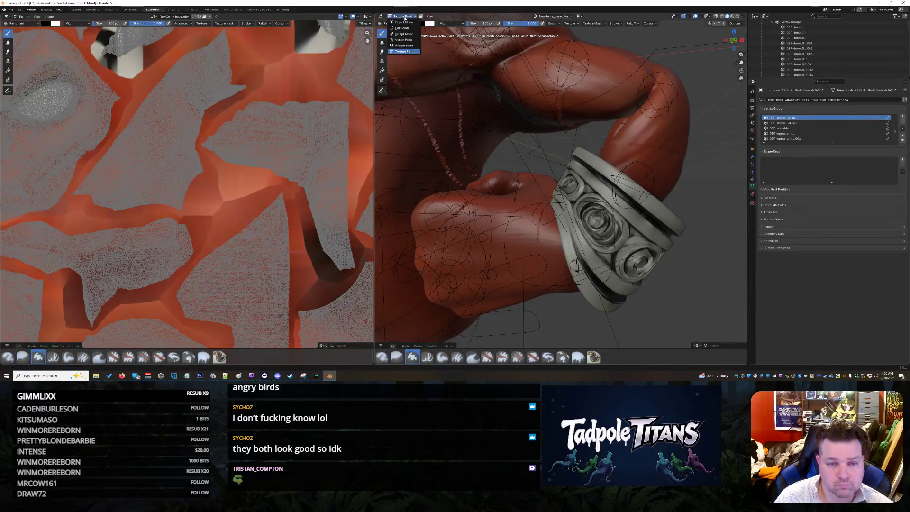
pyautogui.click(402, 46)
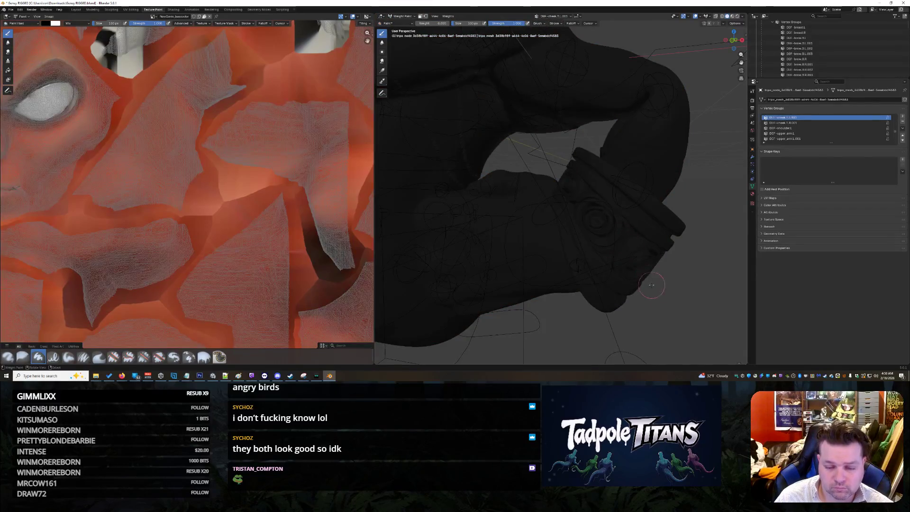
pyautogui.scroll(-5, 827, 67)
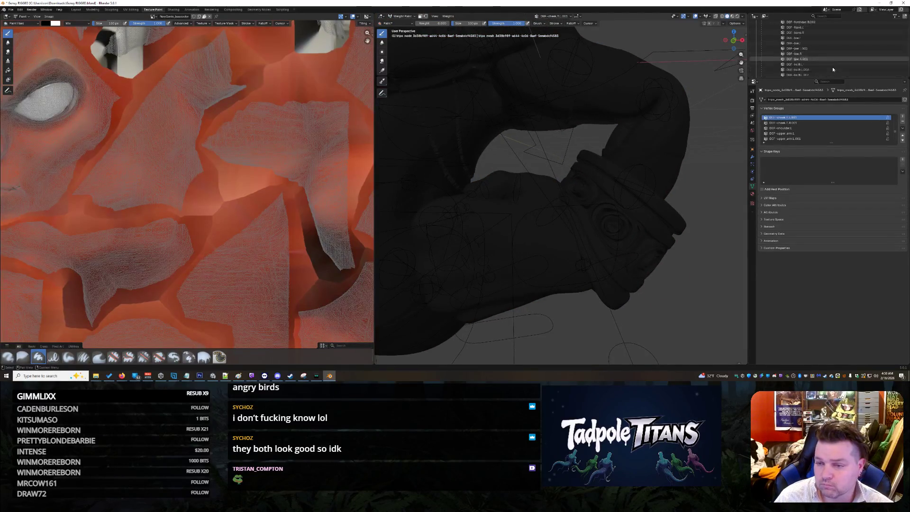
pyautogui.scroll(-6, 833, 70)
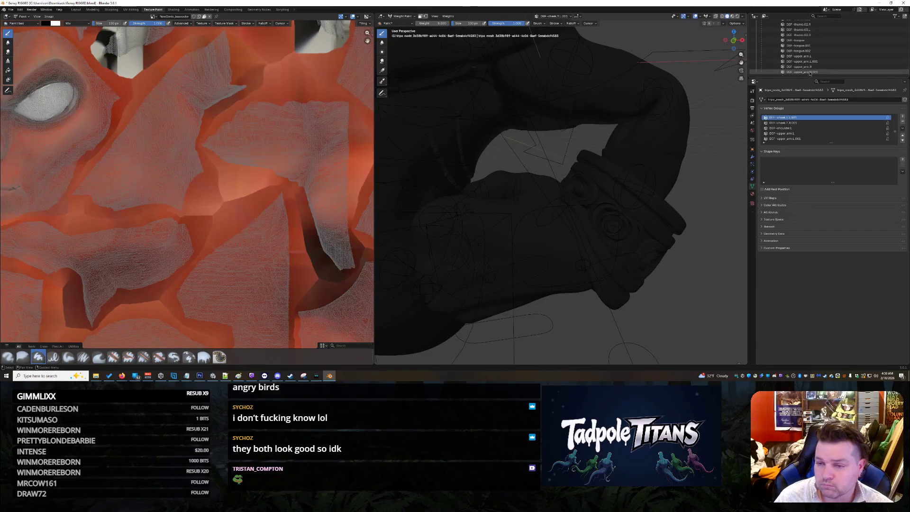
# - Step through DEF-upper_arm.R, DEF-thumb.03.R and DEF-thumb.02.R weights to DEF-thumb.02.L
pyautogui.click(811, 68)
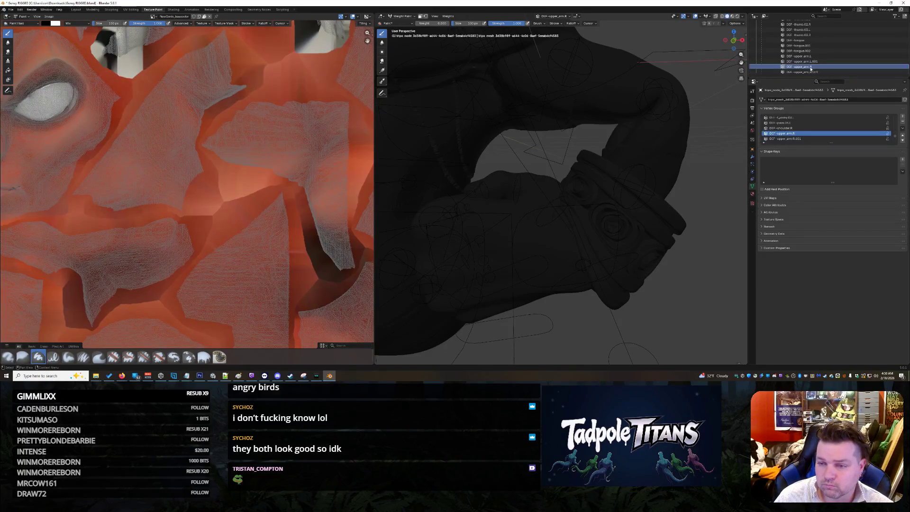
pyautogui.scroll(4, 860, 52)
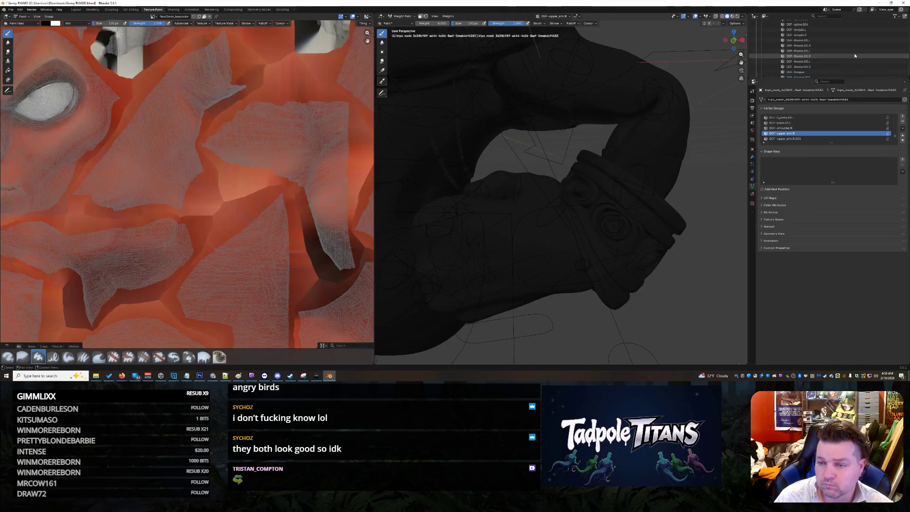
pyautogui.click(817, 67)
pyautogui.click(815, 56)
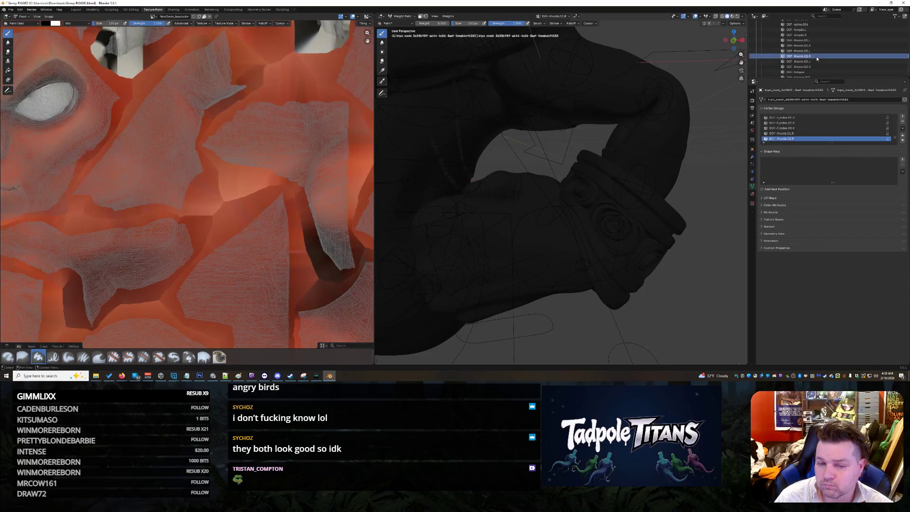
pyautogui.click(815, 50)
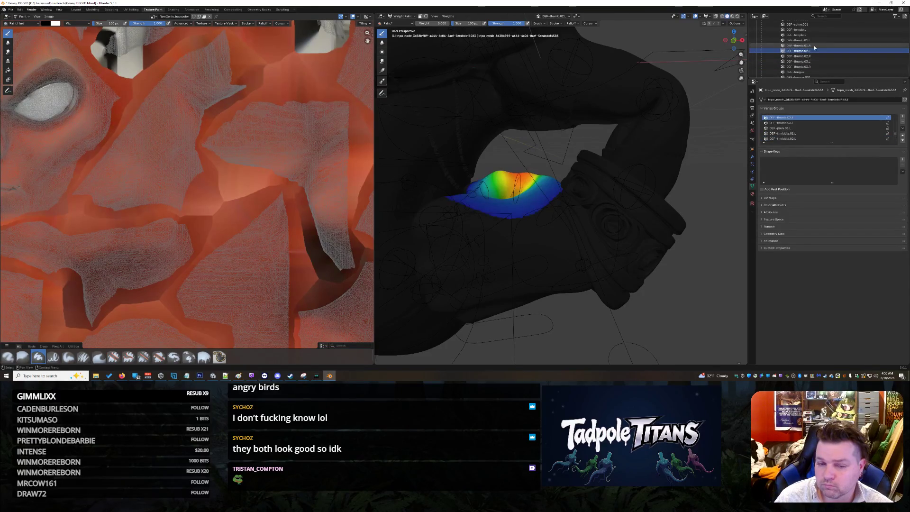
# - Display the DEF-thumb.01.L group's weights and tilt the view toward the hand
pyautogui.moveTo(687, 128); pyautogui.dragTo(673, 135, button='middle')
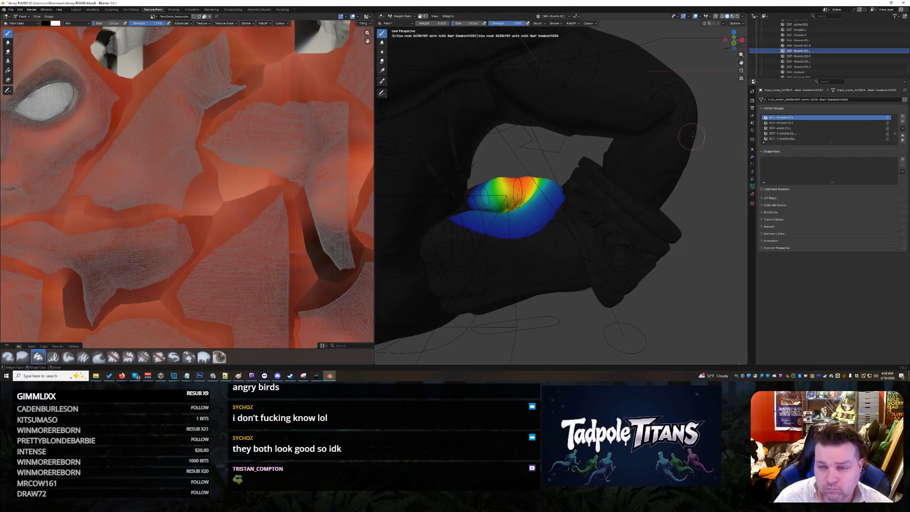
pyautogui.click(815, 41)
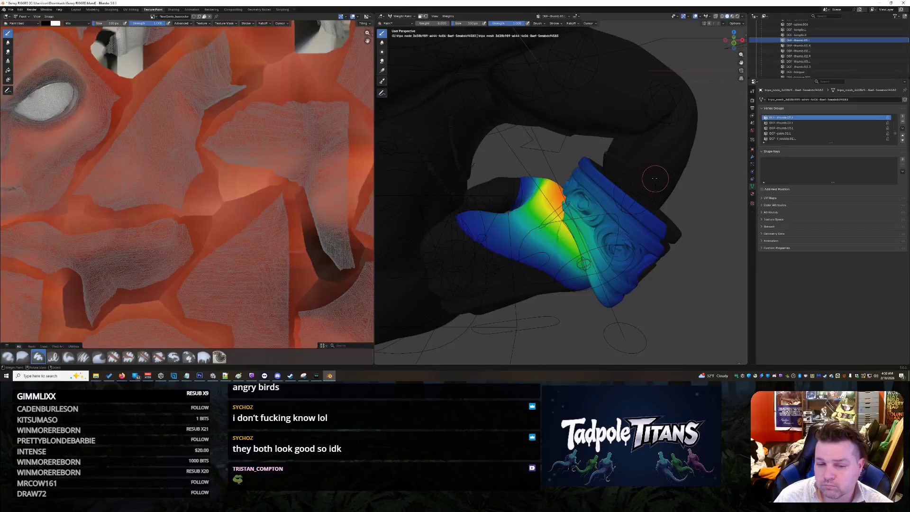
pyautogui.moveTo(653, 178); pyautogui.dragTo(663, 177, button='middle')
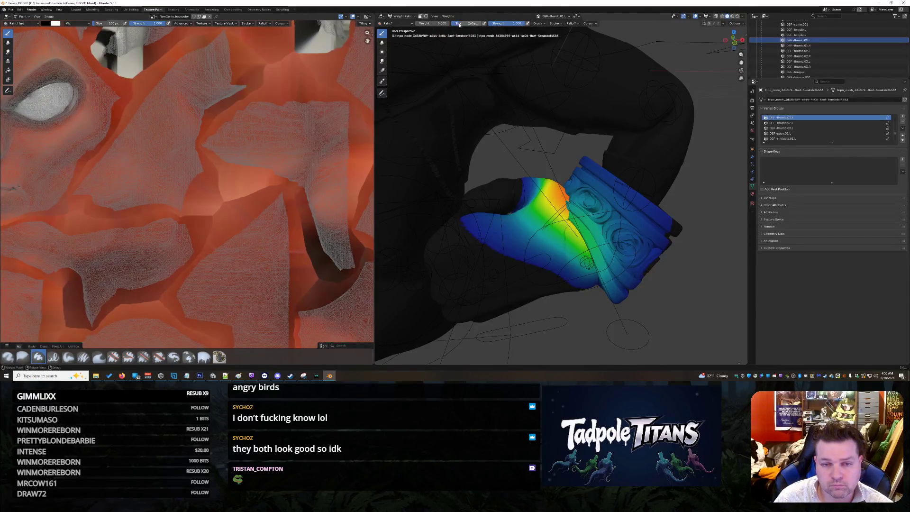
# - Paint zero weight over the wristband to erase DEF-thumb.01.L influence there
pyautogui.moveTo(641, 216)
pyautogui.mouseDown()
pyautogui.moveTo(647, 245)
pyautogui.moveTo(633, 265)
pyautogui.moveTo(606, 263)
pyautogui.moveTo(592, 219)
pyautogui.moveTo(607, 152)
pyautogui.moveTo(648, 222)
pyautogui.mouseUp()
pyautogui.moveTo(690, 253)
pyautogui.mouseDown(button='middle')
pyautogui.moveTo(654, 239)
pyautogui.moveTo(583, 241)
pyautogui.mouseUp(button='middle')
pyautogui.moveTo(572, 244)
pyautogui.mouseDown()
pyautogui.moveTo(582, 227)
pyautogui.moveTo(580, 255)
pyautogui.moveTo(603, 283)
pyautogui.mouseUp()
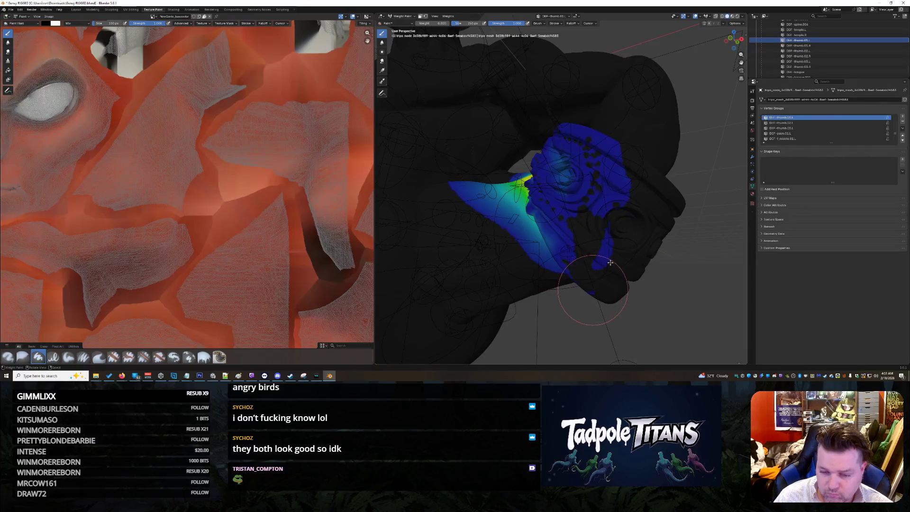
pyautogui.moveTo(606, 269)
pyautogui.mouseDown()
pyautogui.moveTo(603, 165)
pyautogui.moveTo(619, 156)
pyautogui.moveTo(615, 213)
pyautogui.mouseUp()
pyautogui.moveTo(616, 214); pyautogui.dragTo(632, 234, button='middle')
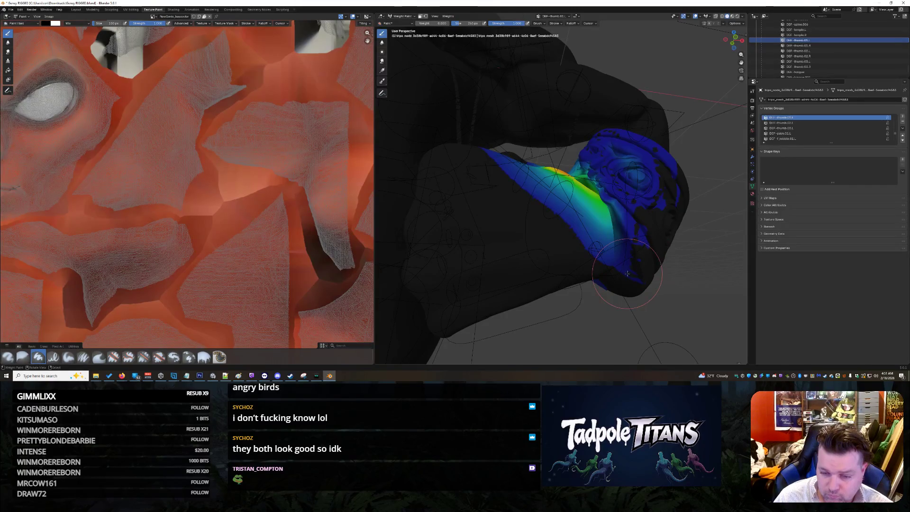
pyautogui.moveTo(627, 256)
pyautogui.mouseDown()
pyautogui.moveTo(627, 196)
pyautogui.moveTo(589, 163)
pyautogui.mouseUp()
# - Adjust the thumb weights, clearing weight near the thumb tip and along the thumb
pyautogui.moveTo(590, 162); pyautogui.dragTo(594, 181, button='middle')
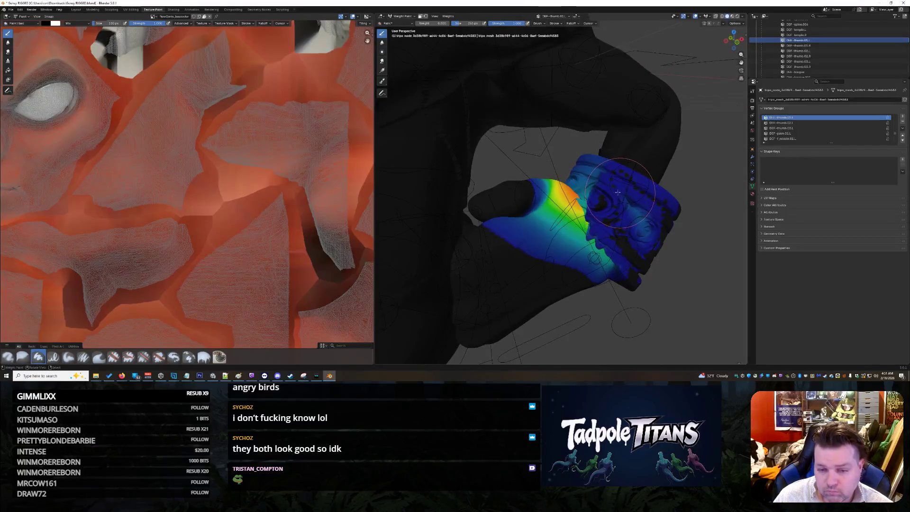
pyautogui.moveTo(594, 181)
pyautogui.mouseDown()
pyautogui.moveTo(582, 174)
pyautogui.moveTo(619, 227)
pyautogui.moveTo(680, 217)
pyautogui.moveTo(652, 237)
pyautogui.moveTo(642, 232)
pyautogui.moveTo(635, 251)
pyautogui.moveTo(643, 215)
pyautogui.moveTo(607, 172)
pyautogui.mouseUp()
pyautogui.moveTo(643, 187); pyautogui.dragTo(627, 200, button='middle')
pyautogui.moveTo(632, 227)
pyautogui.mouseDown()
pyautogui.moveTo(622, 189)
pyautogui.moveTo(642, 227)
pyautogui.moveTo(605, 181)
pyautogui.mouseUp()
pyautogui.moveTo(606, 181); pyautogui.dragTo(592, 189, button='middle')
pyautogui.moveTo(533, 218)
pyautogui.mouseDown()
pyautogui.moveTo(527, 261)
pyautogui.moveTo(520, 257)
pyautogui.mouseUp()
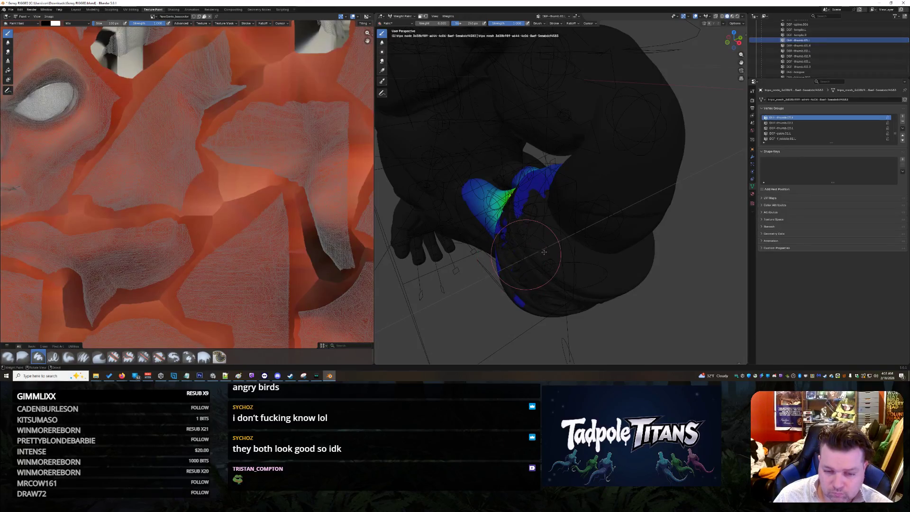
# - Add weight back across the thumb top and remove it along the thumb's edge
pyautogui.moveTo(515, 260); pyautogui.dragTo(616, 272, button='middle')
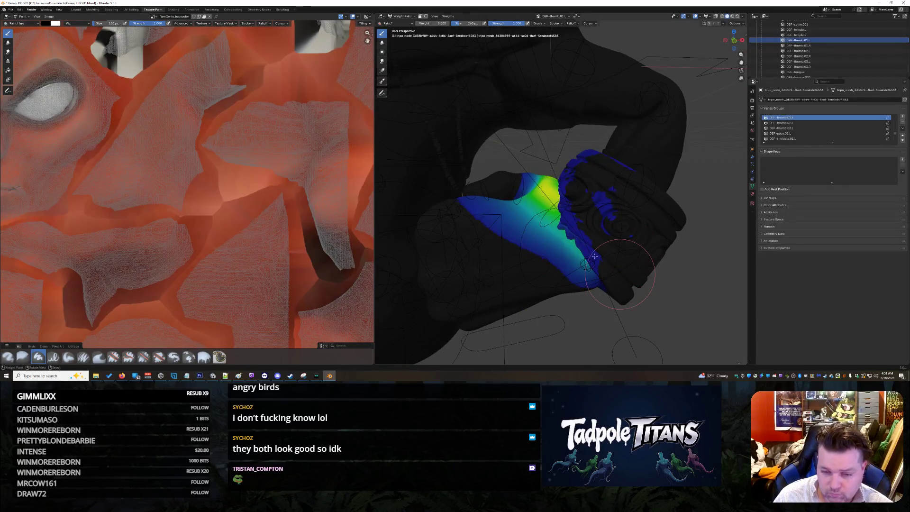
pyautogui.moveTo(585, 246)
pyautogui.mouseDown()
pyautogui.moveTo(564, 198)
pyautogui.moveTo(576, 208)
pyautogui.moveTo(576, 171)
pyautogui.moveTo(601, 160)
pyautogui.moveTo(607, 211)
pyautogui.moveTo(647, 255)
pyautogui.moveTo(642, 265)
pyautogui.moveTo(610, 164)
pyautogui.moveTo(639, 156)
pyautogui.moveTo(583, 153)
pyautogui.mouseUp()
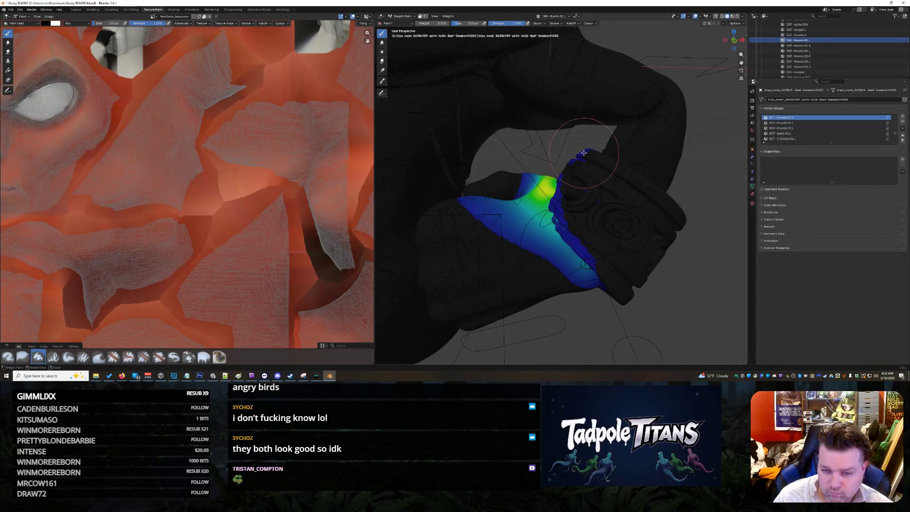
pyautogui.moveTo(578, 167); pyautogui.dragTo(578, 157, button='middle')
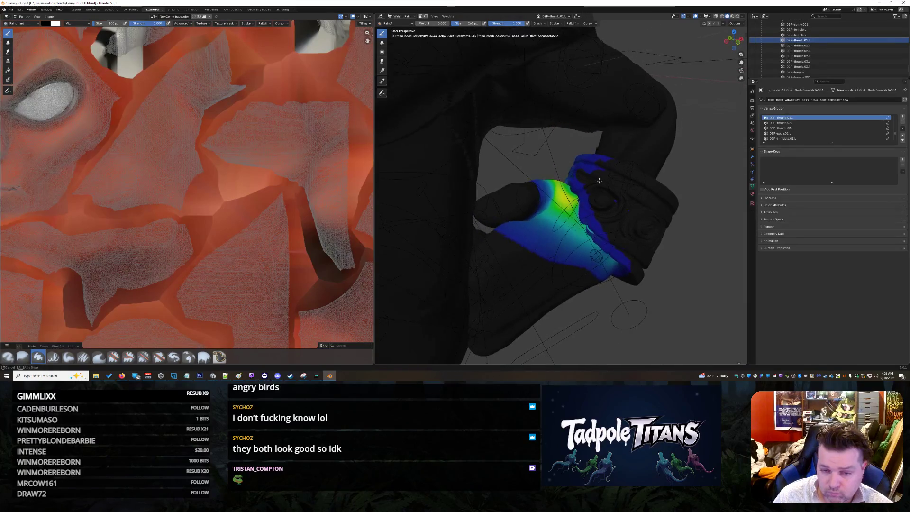
pyautogui.moveTo(578, 156)
pyautogui.mouseDown()
pyautogui.moveTo(603, 174)
pyautogui.moveTo(612, 163)
pyautogui.mouseUp()
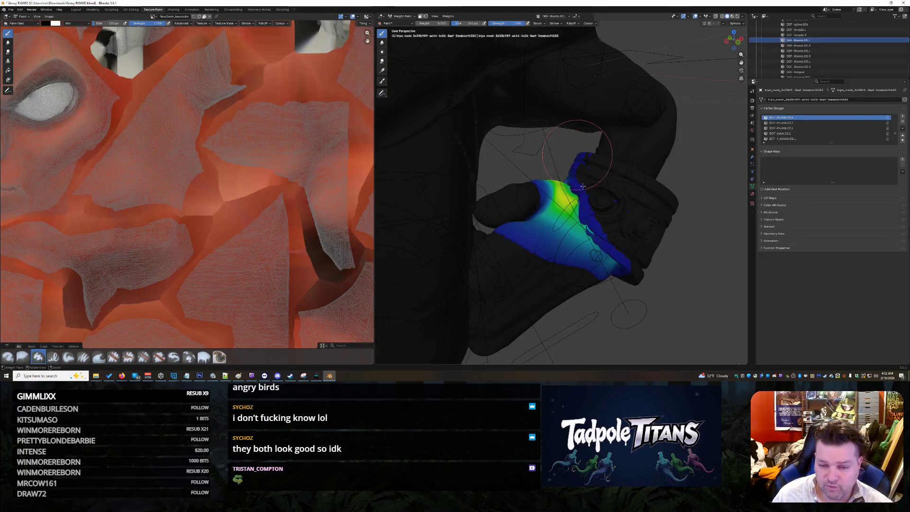
pyautogui.moveTo(592, 222)
pyautogui.mouseDown()
pyautogui.moveTo(634, 266)
pyautogui.moveTo(631, 275)
pyautogui.moveTo(596, 233)
pyautogui.moveTo(576, 178)
pyautogui.mouseUp()
# - Clear the thumb's lower-left weight and fill the dark spots on its top and left
pyautogui.moveTo(577, 173); pyautogui.dragTo(551, 172, button='middle')
pyautogui.moveTo(551, 172)
pyautogui.mouseDown()
pyautogui.moveTo(529, 256)
pyautogui.moveTo(514, 220)
pyautogui.moveTo(526, 242)
pyautogui.moveTo(564, 190)
pyautogui.moveTo(565, 169)
pyautogui.moveTo(531, 165)
pyautogui.mouseUp()
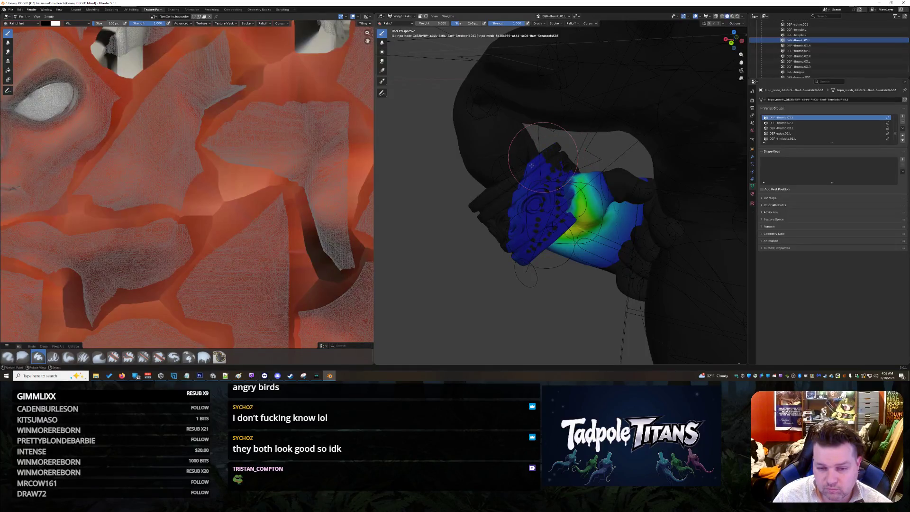
pyautogui.moveTo(528, 215)
pyautogui.mouseDown()
pyautogui.moveTo(521, 204)
pyautogui.moveTo(529, 223)
pyautogui.moveTo(555, 216)
pyautogui.mouseUp()
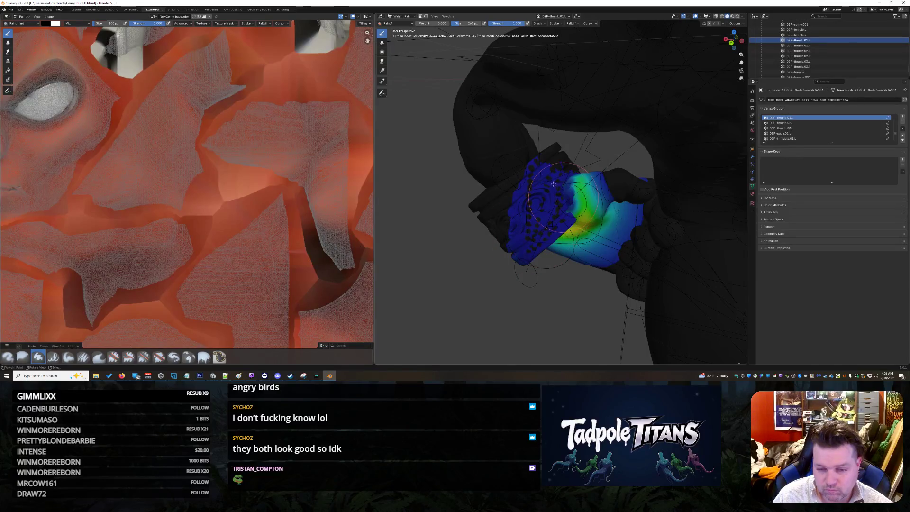
pyautogui.scroll(1, 538, 172)
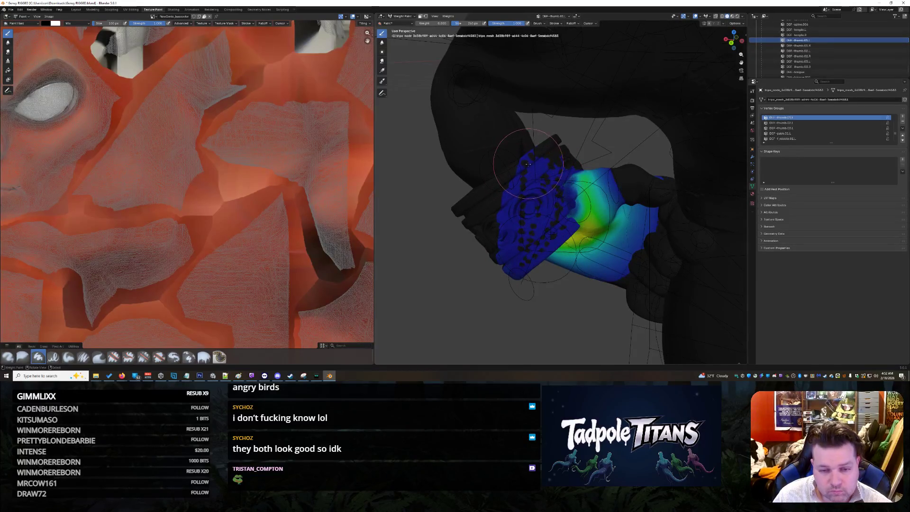
pyautogui.moveTo(533, 180)
pyautogui.mouseDown()
pyautogui.moveTo(531, 156)
pyautogui.moveTo(526, 199)
pyautogui.moveTo(508, 219)
pyautogui.moveTo(510, 256)
pyautogui.moveTo(517, 164)
pyautogui.moveTo(504, 245)
pyautogui.mouseUp()
pyautogui.moveTo(507, 266); pyautogui.dragTo(518, 185, button='middle')
# - Undo four bad thumb strokes and repaint weight along the thumb's left edges
pyautogui.hotkey('ctrl', 'z')
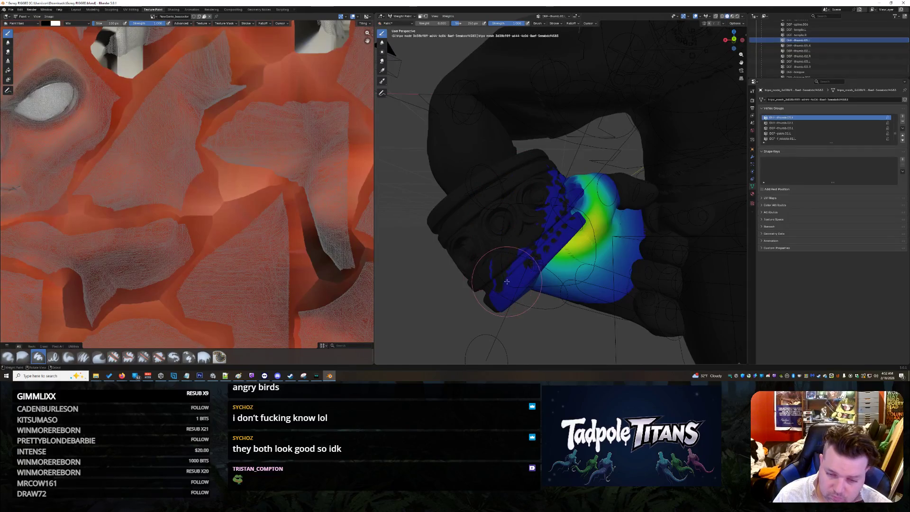
pyautogui.hotkey('ctrl', 'z')
pyautogui.hotkey('ctrl', 'z')
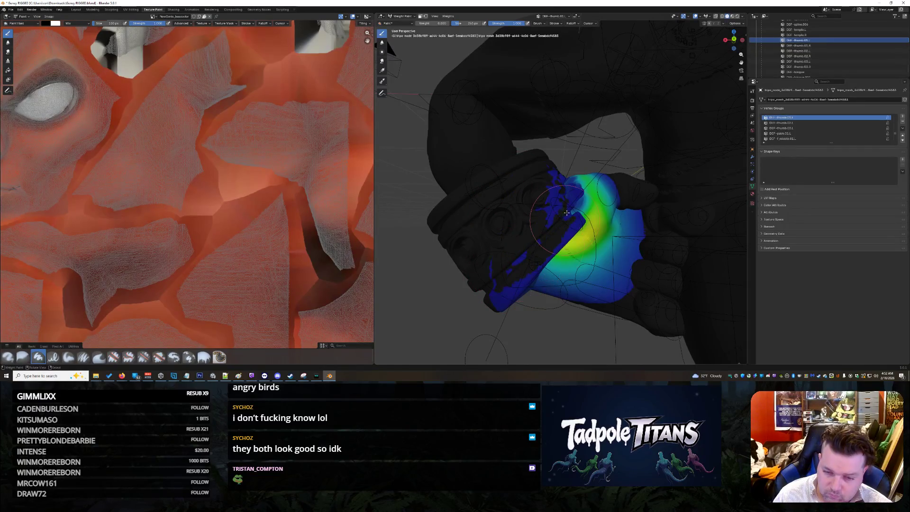
pyautogui.hotkey('ctrl', 'z')
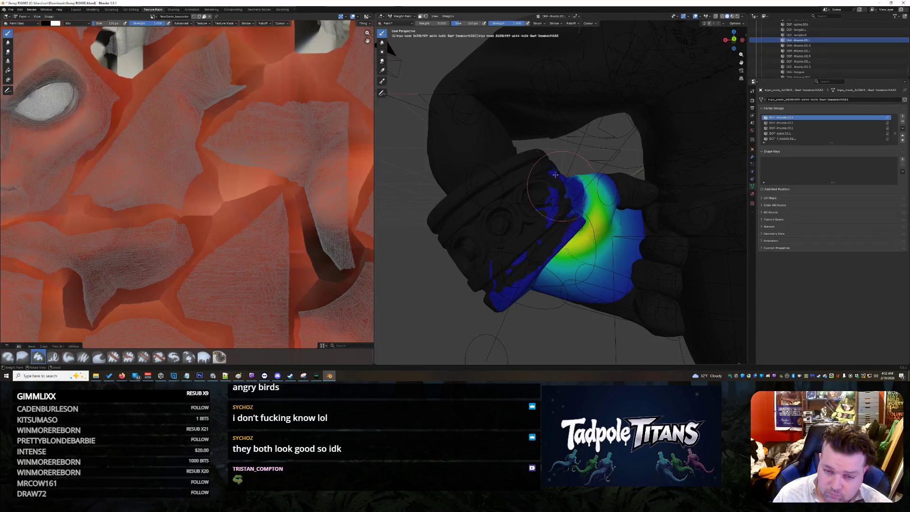
pyautogui.hotkey('ctrl', 'z')
pyautogui.hotkey('ctrl', 'z')
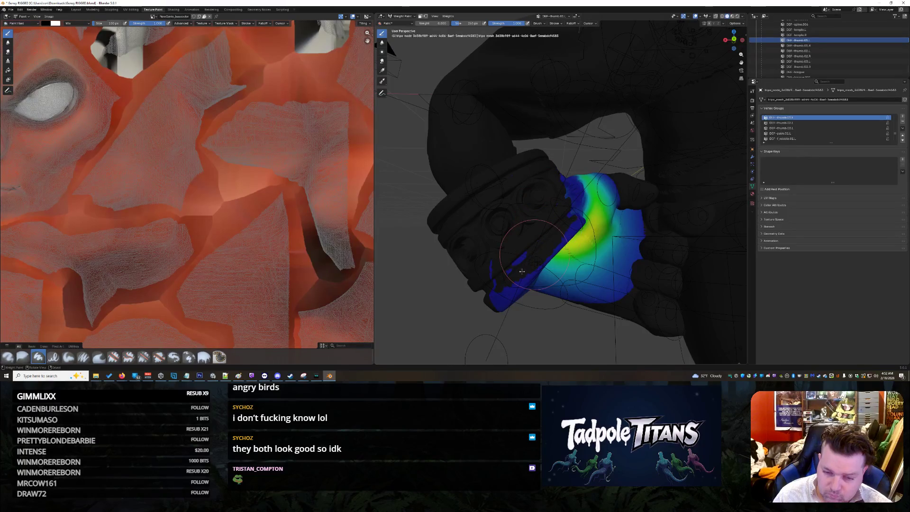
pyautogui.moveTo(518, 277); pyautogui.dragTo(513, 285, button='middle')
pyautogui.moveTo(513, 299)
pyautogui.mouseDown()
pyautogui.moveTo(503, 288)
pyautogui.moveTo(542, 221)
pyautogui.moveTo(579, 203)
pyautogui.mouseUp()
pyautogui.moveTo(508, 229)
pyautogui.mouseDown()
pyautogui.moveTo(482, 268)
pyautogui.moveTo(483, 293)
pyautogui.moveTo(474, 266)
pyautogui.moveTo(482, 299)
pyautogui.moveTo(519, 296)
pyautogui.moveTo(518, 259)
pyautogui.moveTo(564, 219)
pyautogui.moveTo(531, 238)
pyautogui.moveTo(522, 284)
pyautogui.moveTo(509, 286)
pyautogui.moveTo(538, 244)
pyautogui.mouseUp()
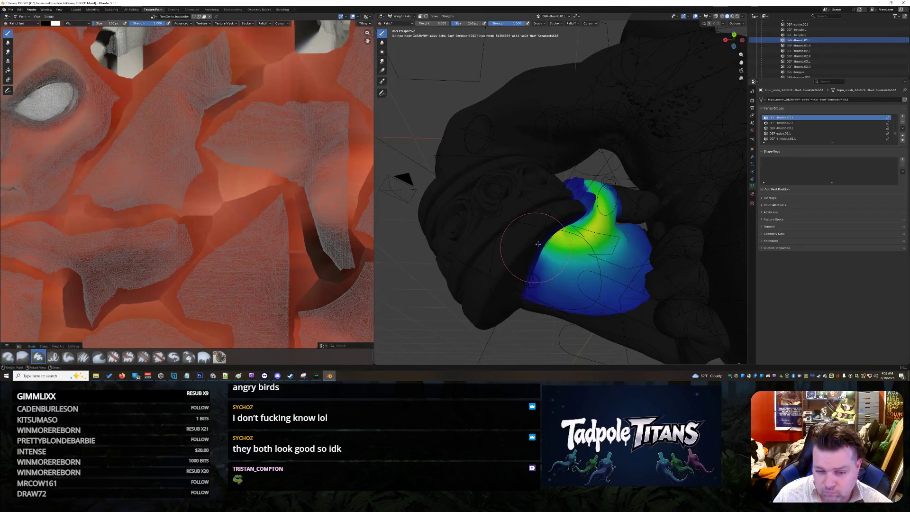
# - Paint out stray weight near the thumb edge and reduce weight near the palm edge
pyautogui.moveTo(522, 280); pyautogui.dragTo(553, 218, button='middle')
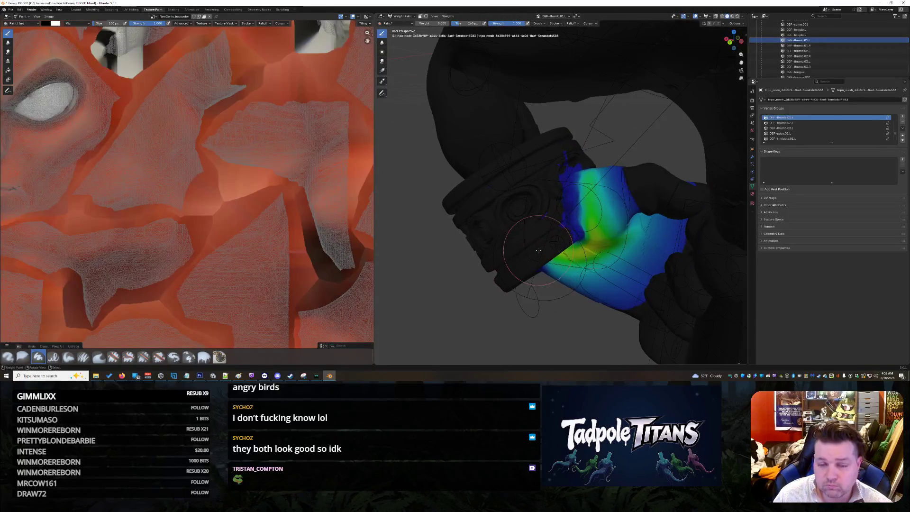
pyautogui.moveTo(565, 174)
pyautogui.mouseDown()
pyautogui.moveTo(548, 219)
pyautogui.moveTo(560, 186)
pyautogui.mouseUp()
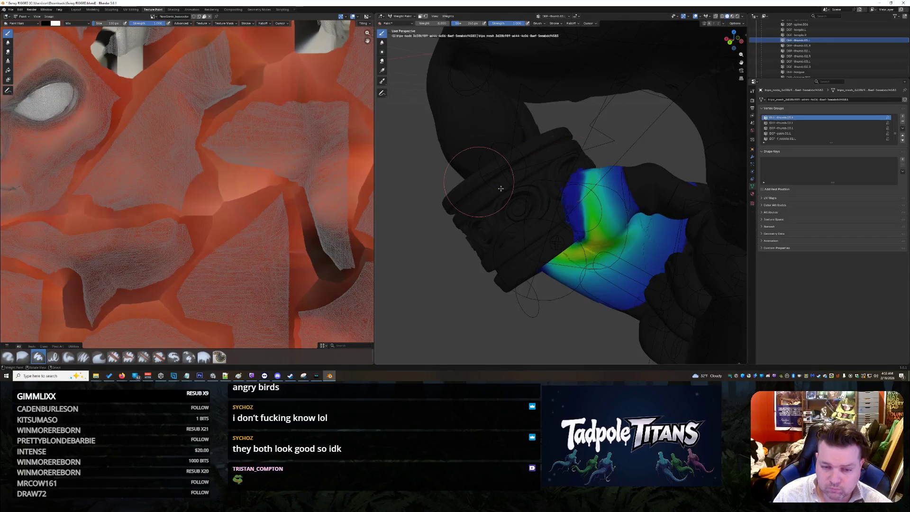
pyautogui.moveTo(530, 172); pyautogui.dragTo(457, 179, button='middle')
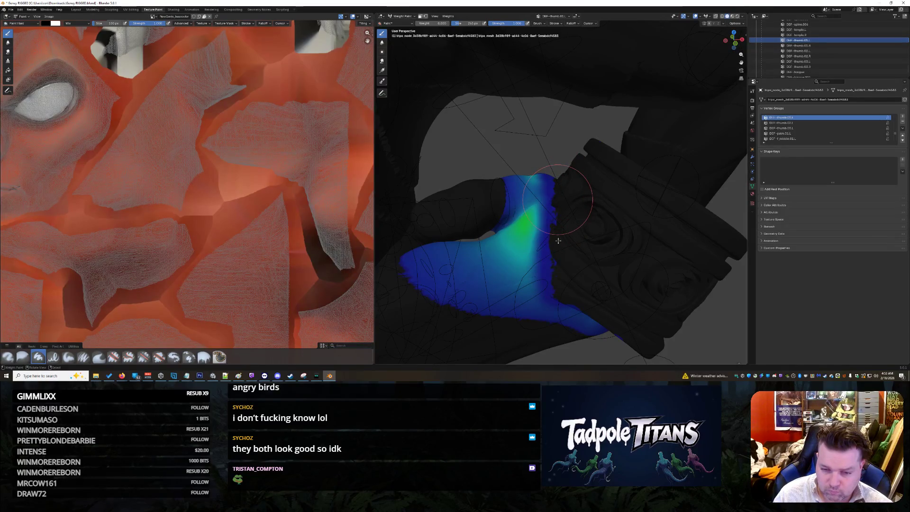
pyautogui.moveTo(553, 239); pyautogui.dragTo(582, 312)
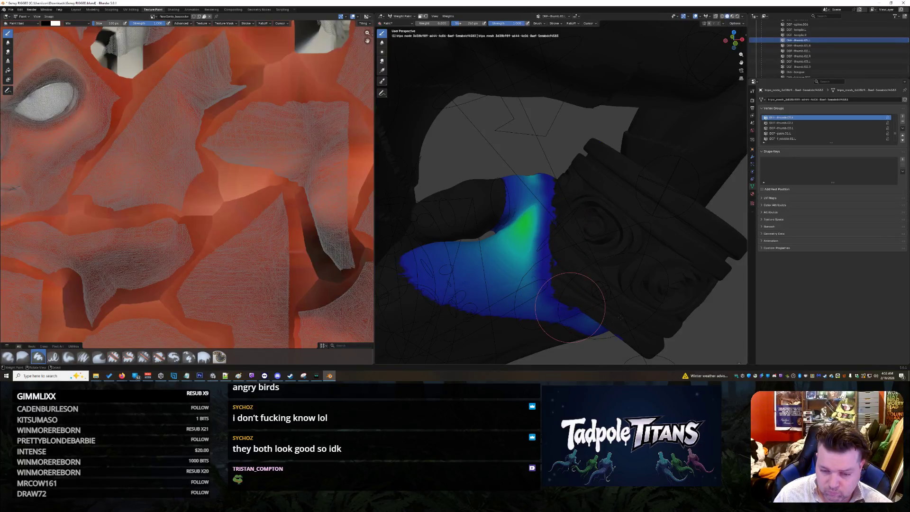
pyautogui.moveTo(611, 324); pyautogui.dragTo(622, 279, button='middle')
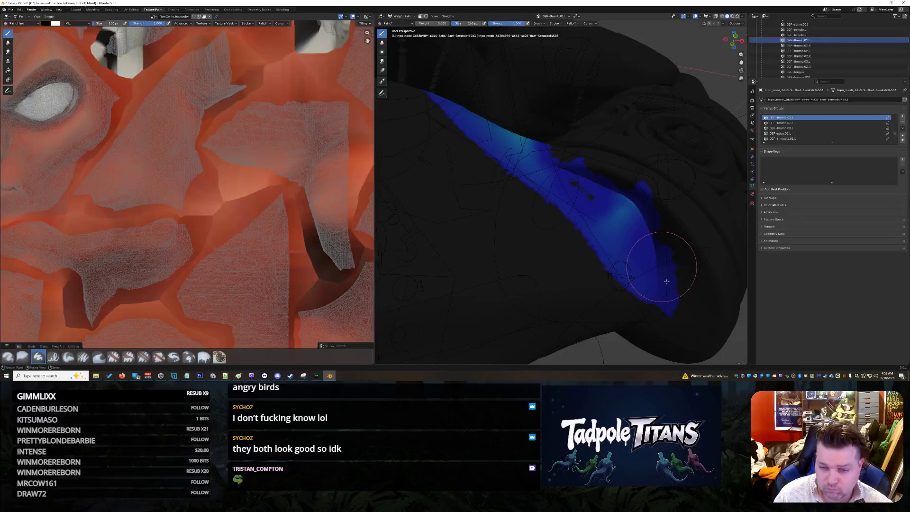
# - Lower the weights along the thumb's blue area and clear a small blue patch
pyautogui.moveTo(653, 278)
pyautogui.mouseDown()
pyautogui.moveTo(642, 261)
pyautogui.moveTo(647, 194)
pyautogui.moveTo(637, 195)
pyautogui.moveTo(675, 280)
pyautogui.moveTo(624, 204)
pyautogui.moveTo(581, 171)
pyautogui.moveTo(633, 210)
pyautogui.moveTo(642, 229)
pyautogui.moveTo(626, 203)
pyautogui.moveTo(642, 217)
pyautogui.mouseUp()
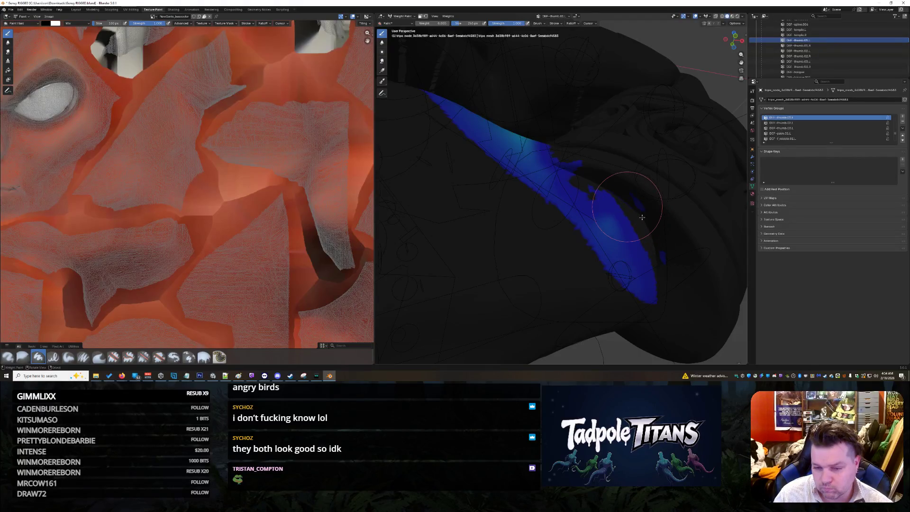
pyautogui.moveTo(654, 248); pyautogui.dragTo(663, 266)
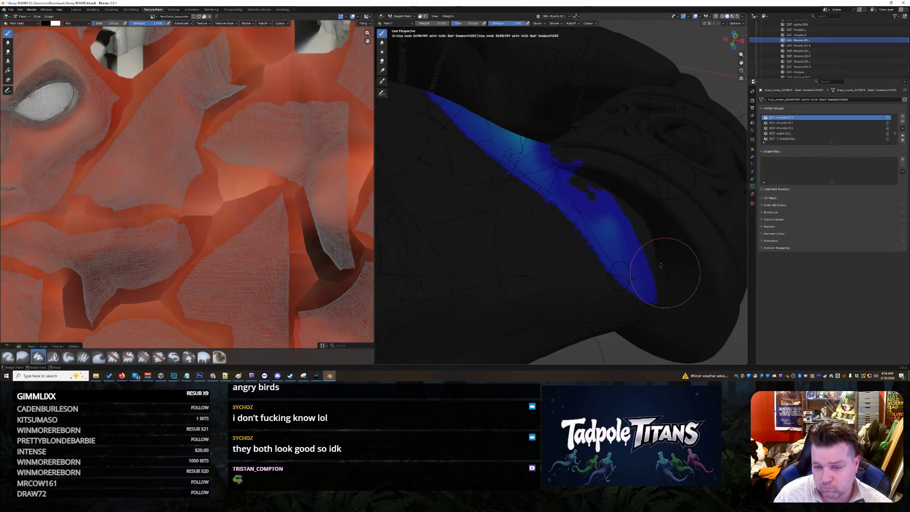
pyautogui.scroll(-10, 628, 220)
pyautogui.scroll(10, 627, 220)
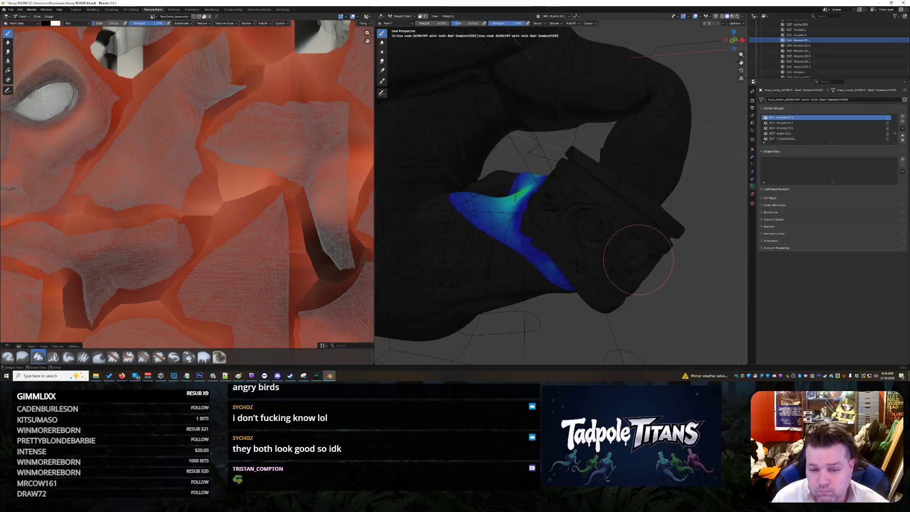
pyautogui.moveTo(633, 263); pyautogui.dragTo(625, 267, button='middle')
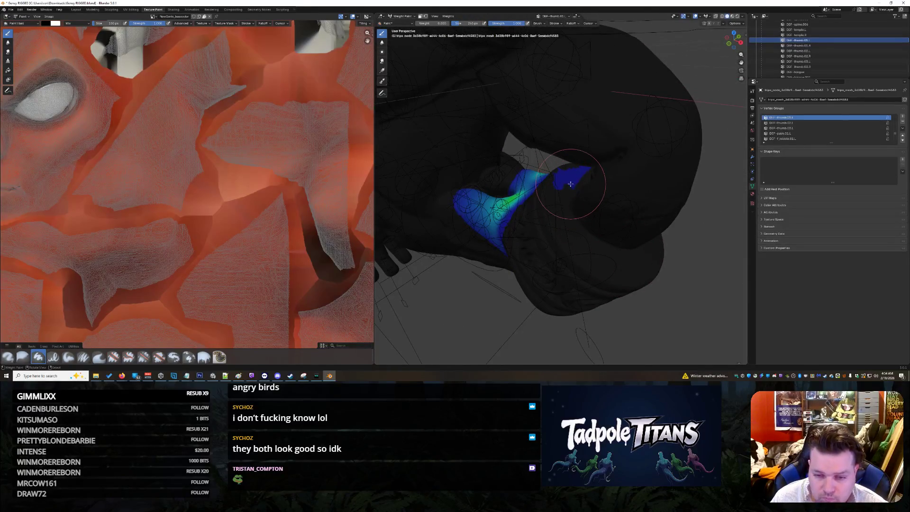
pyautogui.moveTo(571, 184)
pyautogui.keyDown('ctrl'); pyautogui.mouseDown()
pyautogui.moveTo(588, 170)
pyautogui.moveTo(577, 186)
pyautogui.mouseUp(); pyautogui.keyUp('ctrl')
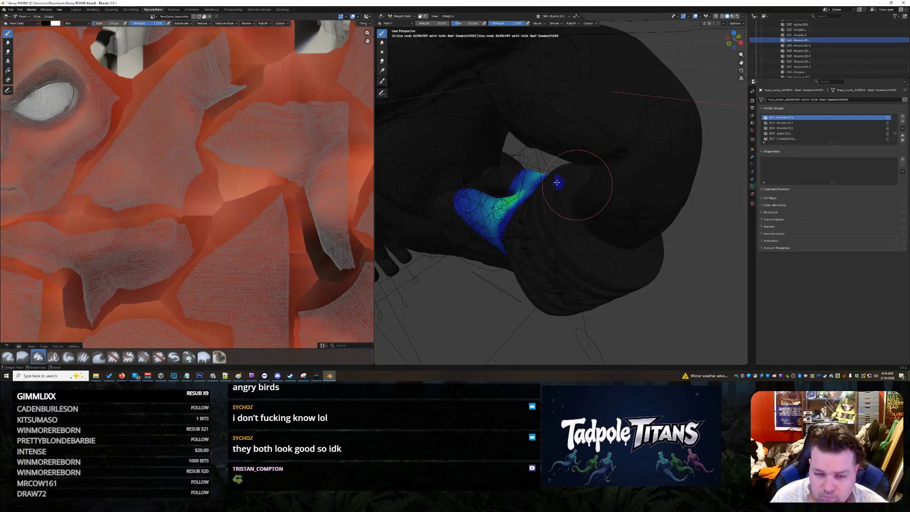
# - Thin the blue band, lower the green patch, and zero the band's lower-right edge
pyautogui.moveTo(567, 187)
pyautogui.mouseDown(button='middle')
pyautogui.moveTo(591, 189)
pyautogui.moveTo(621, 217)
pyautogui.moveTo(609, 251)
pyautogui.moveTo(605, 215)
pyautogui.mouseUp(button='middle')
pyautogui.scroll(-5, 604, 199)
pyautogui.scroll(5, 625, 213)
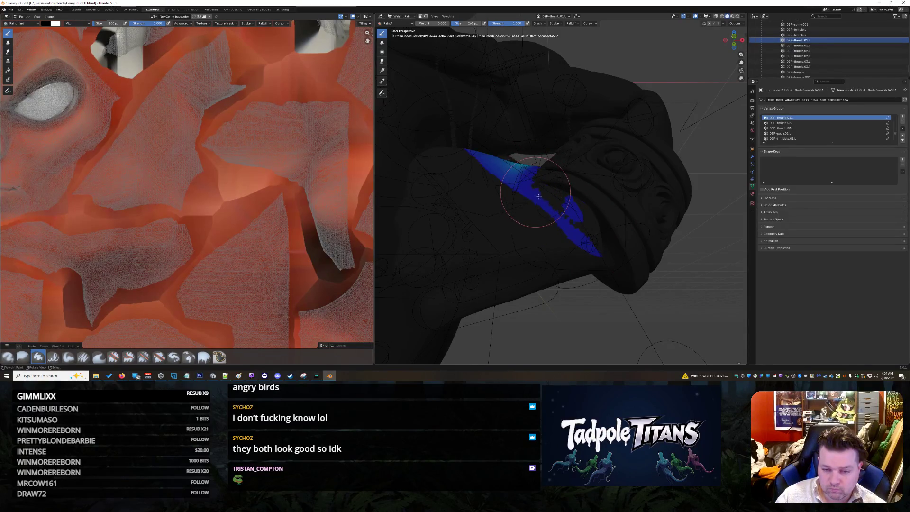
pyautogui.moveTo(528, 188)
pyautogui.mouseDown()
pyautogui.moveTo(612, 259)
pyautogui.moveTo(572, 214)
pyautogui.moveTo(575, 208)
pyautogui.moveTo(559, 226)
pyautogui.moveTo(569, 234)
pyautogui.moveTo(521, 171)
pyautogui.mouseUp()
pyautogui.moveTo(578, 191); pyautogui.dragTo(575, 202, button='middle')
pyautogui.moveTo(548, 218); pyautogui.dragTo(561, 188)
pyautogui.moveTo(562, 188); pyautogui.dragTo(559, 186, button='middle')
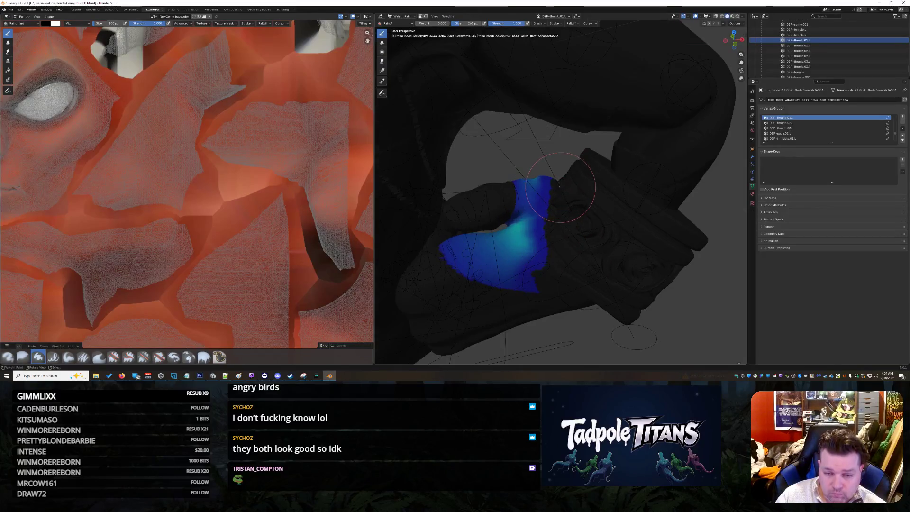
pyautogui.scroll(3, 559, 187)
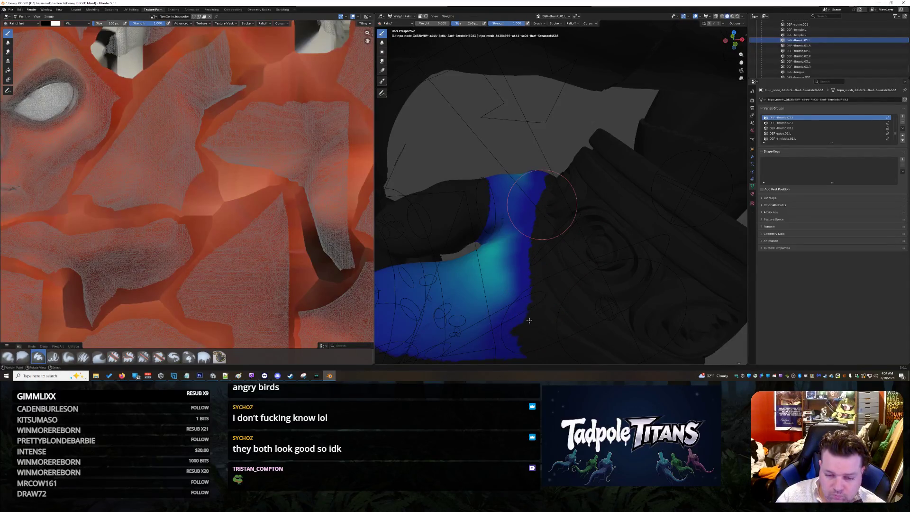
pyautogui.moveTo(518, 343); pyautogui.dragTo(492, 352)
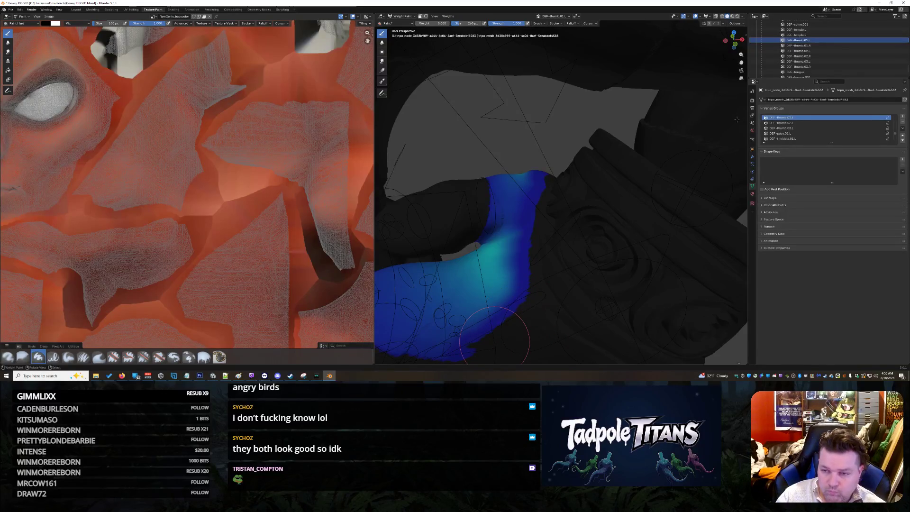
# - Show DEF-thumb.02.L weights and paint zero weight beside its hot spot
pyautogui.click(815, 51)
pyautogui.moveTo(578, 234); pyautogui.dragTo(595, 224, button='middle')
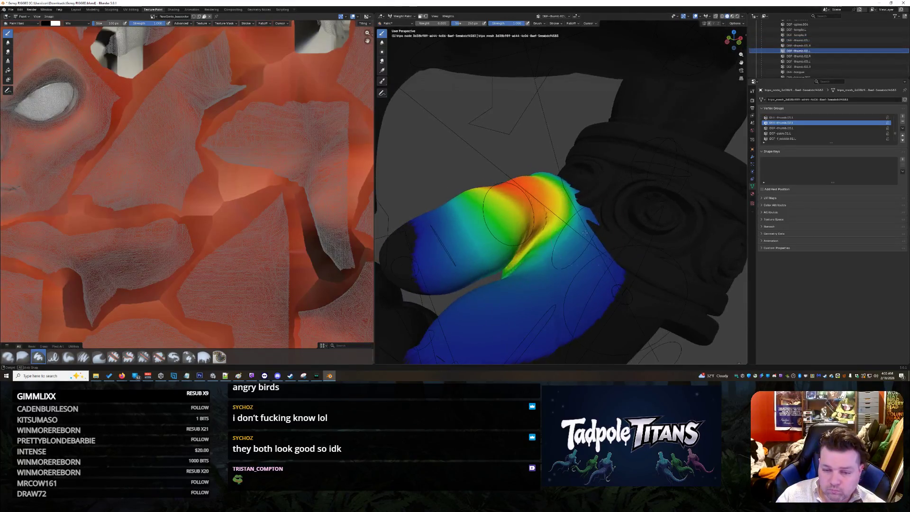
pyautogui.moveTo(595, 224); pyautogui.dragTo(626, 286)
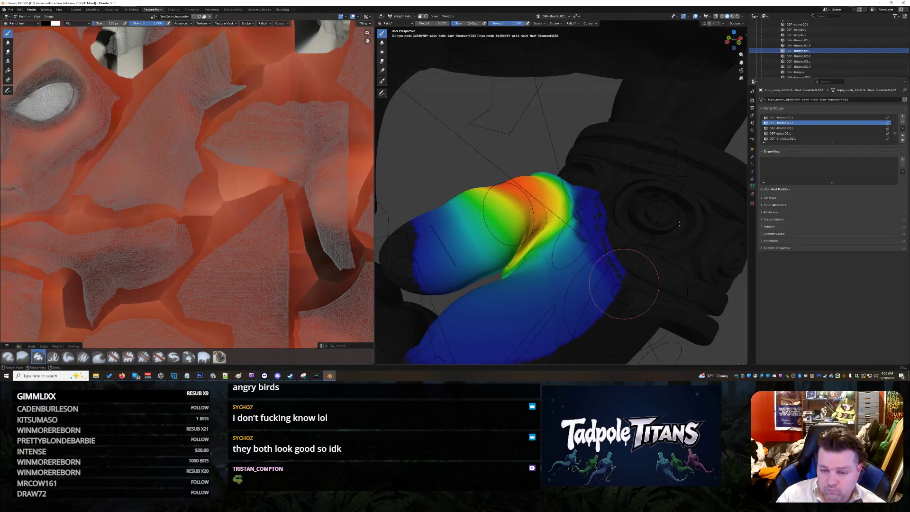
pyautogui.scroll(-3, 664, 237)
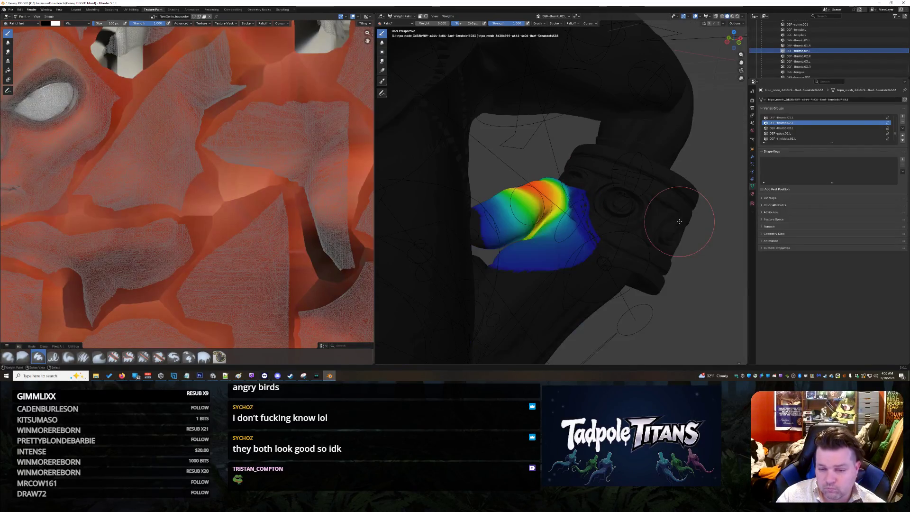
# - Review DEF-thumb.01.L, DEF-thumb.02.L and DEF-thumb.03.L weights, then pull back to the whole arm
pyautogui.click(813, 42)
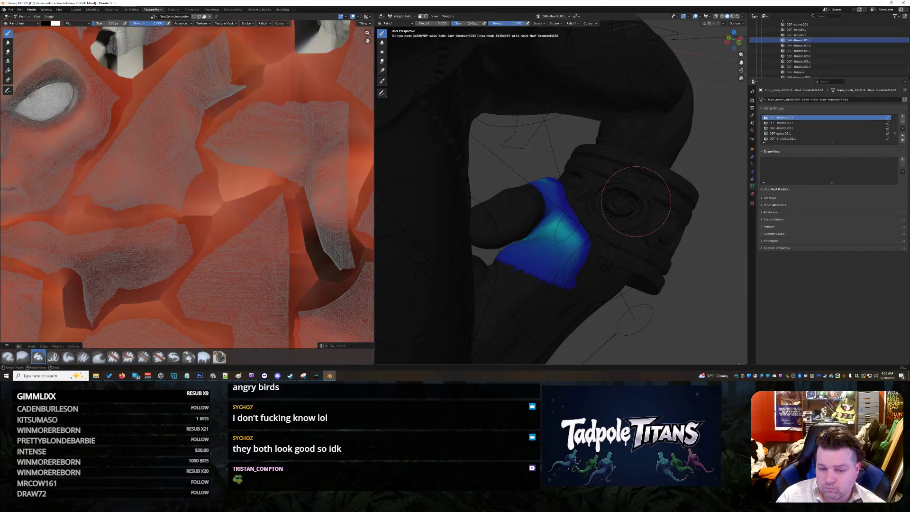
pyautogui.scroll(1, 817, 58)
pyautogui.click(814, 61)
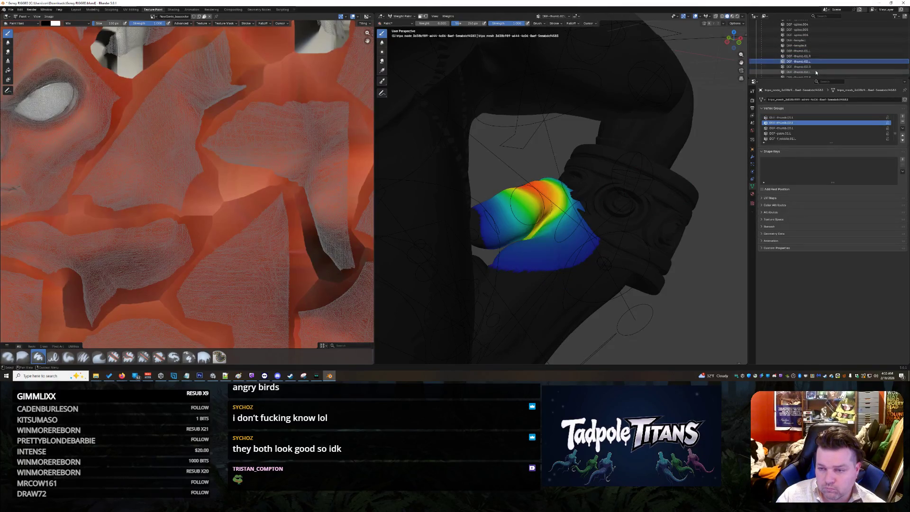
pyautogui.click(816, 72)
pyautogui.moveTo(616, 199)
pyautogui.mouseDown(button='middle')
pyautogui.moveTo(633, 203)
pyautogui.moveTo(588, 177)
pyautogui.mouseUp(button='middle')
pyautogui.scroll(-4, 606, 199)
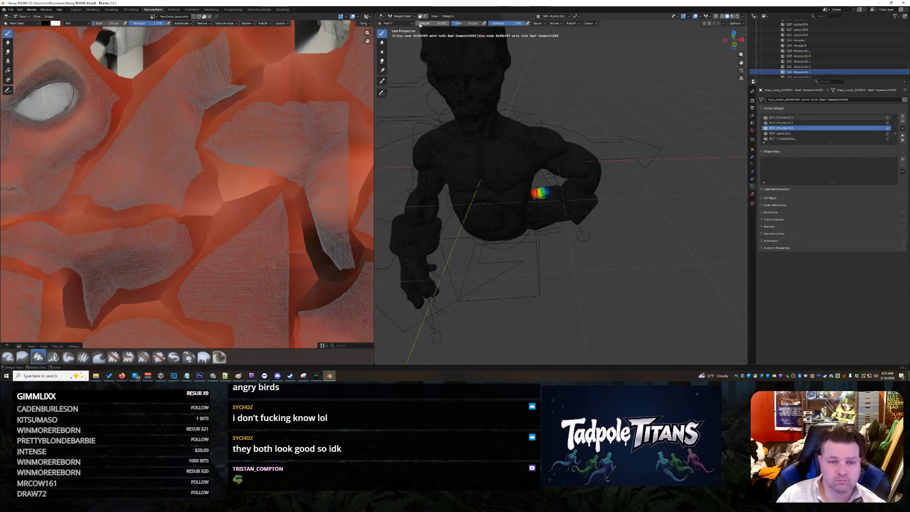
# - Return to Object Mode, reselect the body mesh via the rig, and switch to Layout
pyautogui.click(406, 18)
pyautogui.click(403, 23)
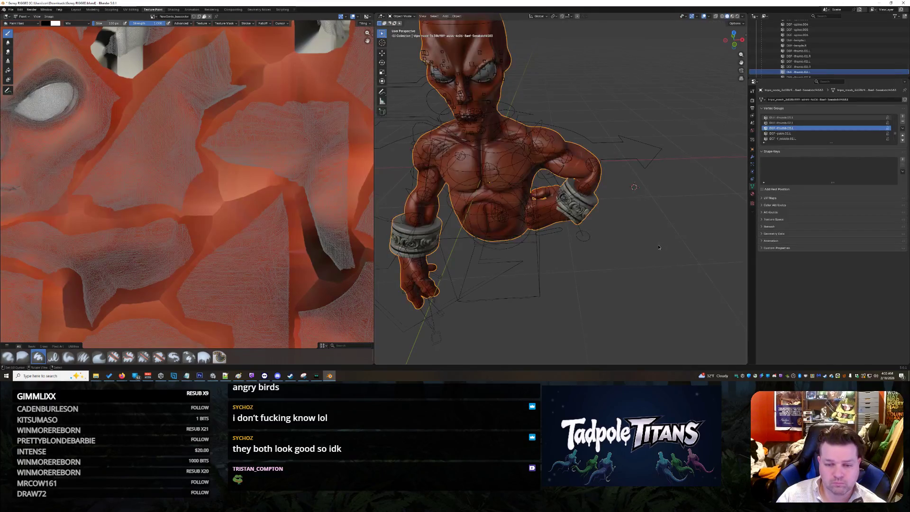
pyautogui.scroll(6, 654, 231)
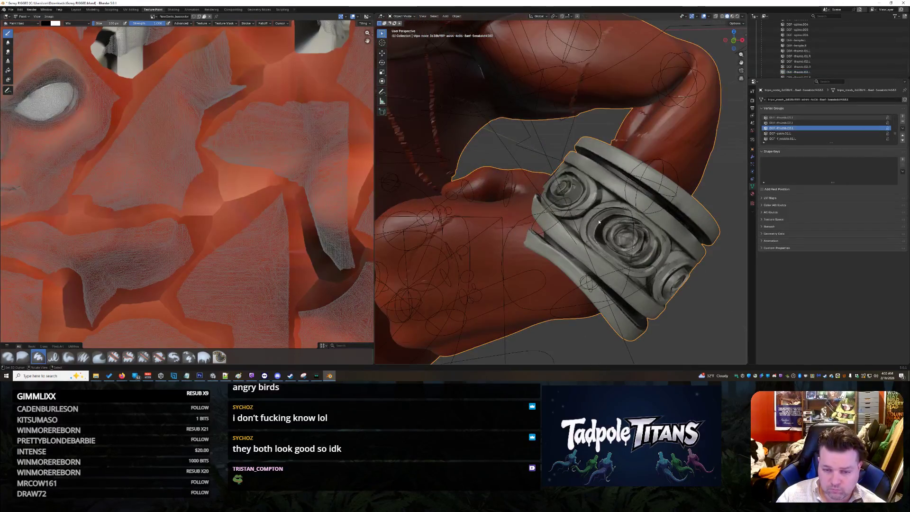
pyautogui.scroll(-2, 520, 235)
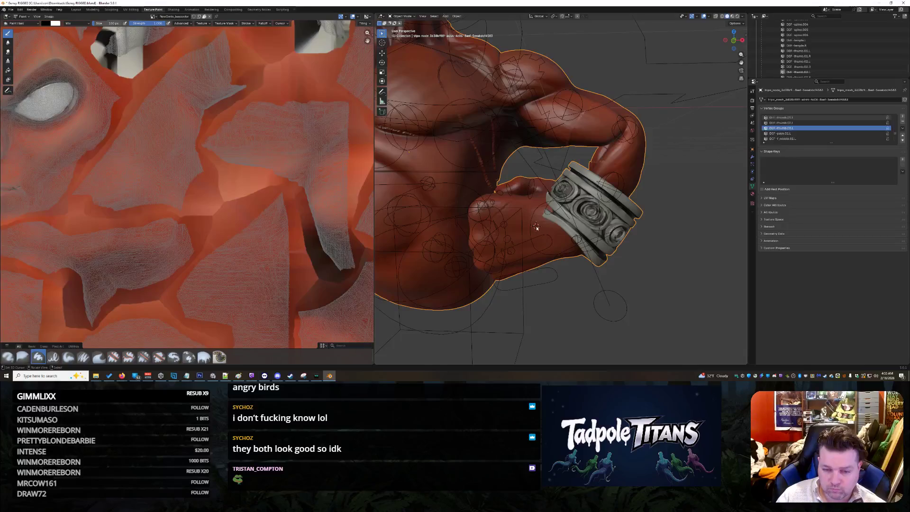
pyautogui.click(536, 225)
pyautogui.click(504, 210)
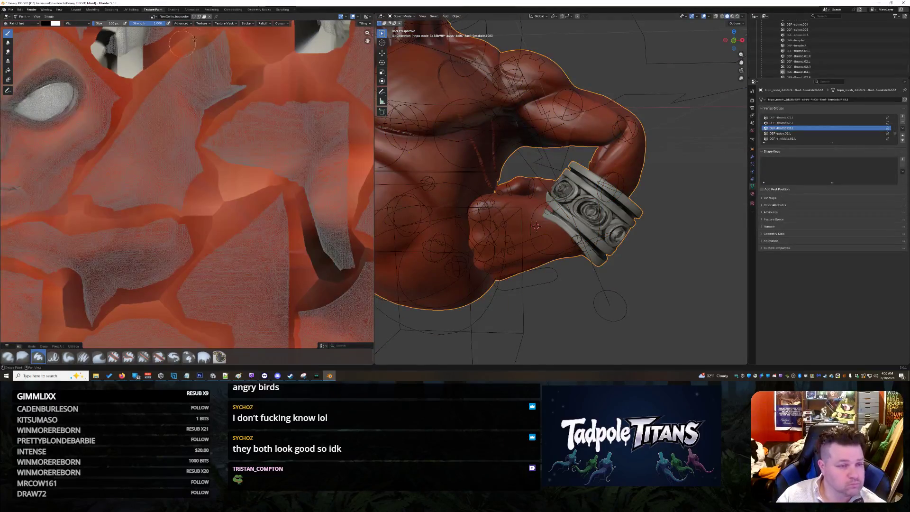
pyautogui.click(76, 10)
pyautogui.scroll(5, 306, 237)
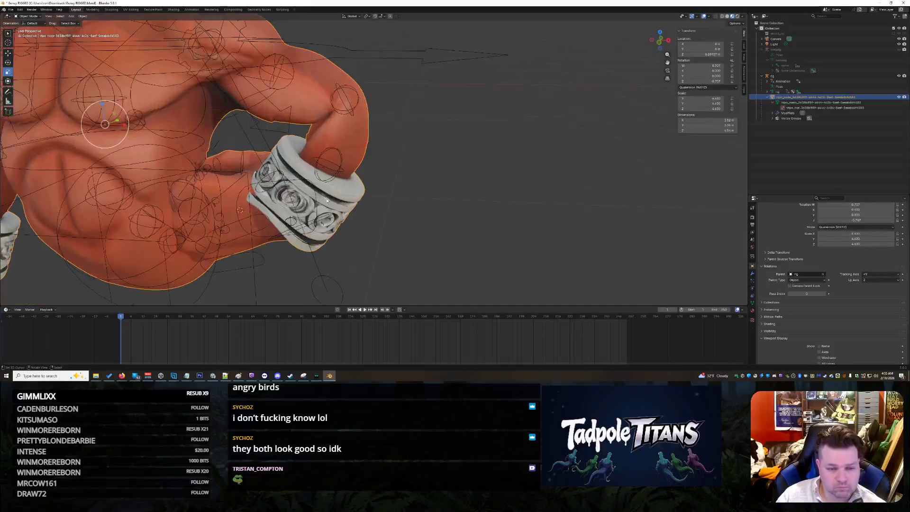
# - Select the rig, enter Pose Mode with Ctrl+Tab, and select the hand IK control
pyautogui.scroll(-4, 306, 239)
pyautogui.scroll(-2, 257, 210)
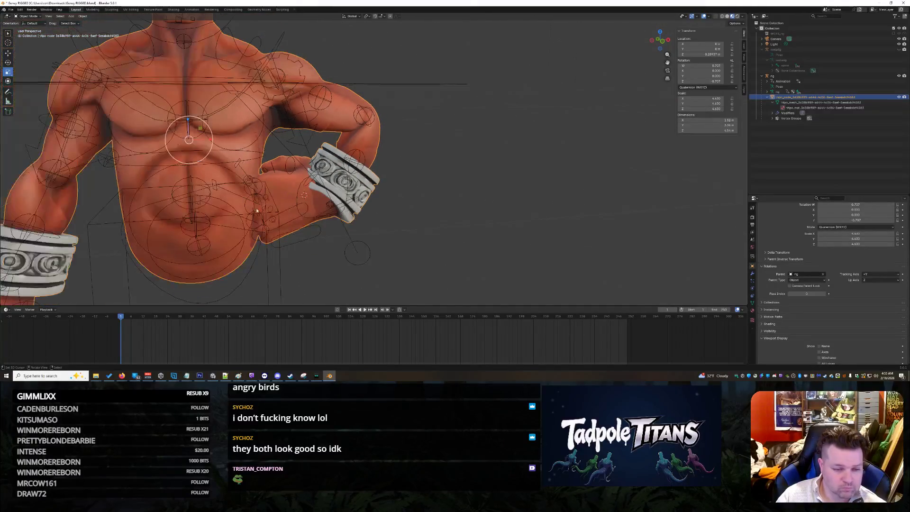
pyautogui.click(299, 196)
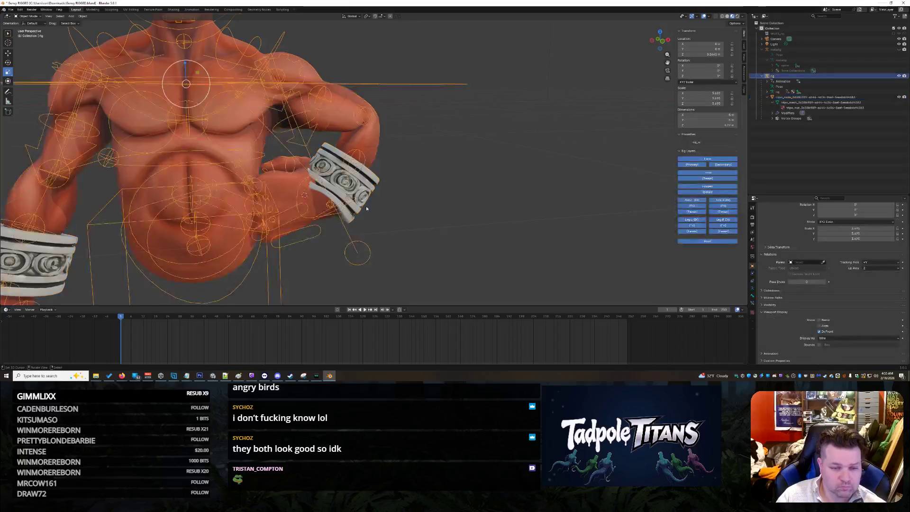
pyautogui.scroll(-3, 299, 196)
pyautogui.scroll(3, 223, 62)
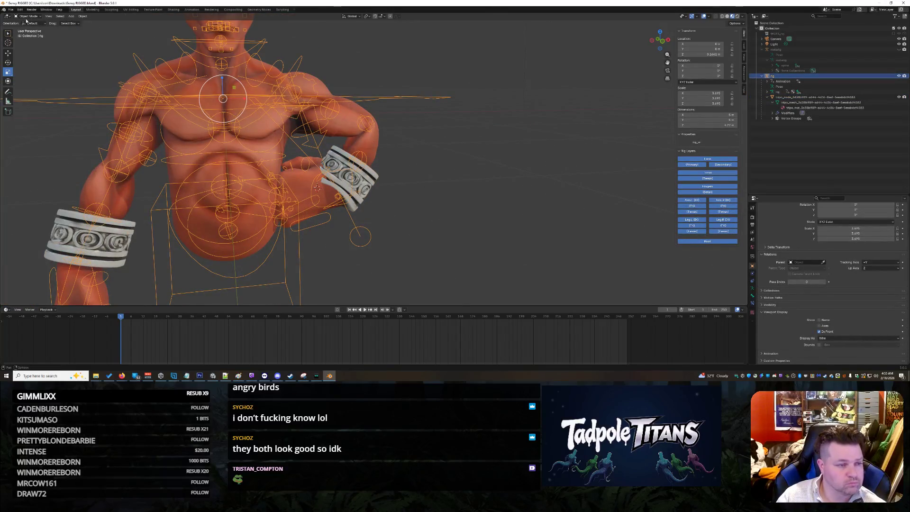
pyautogui.hotkey('ctrl', 'Tab')
pyautogui.click(349, 214)
pyautogui.scroll(2, 348, 214)
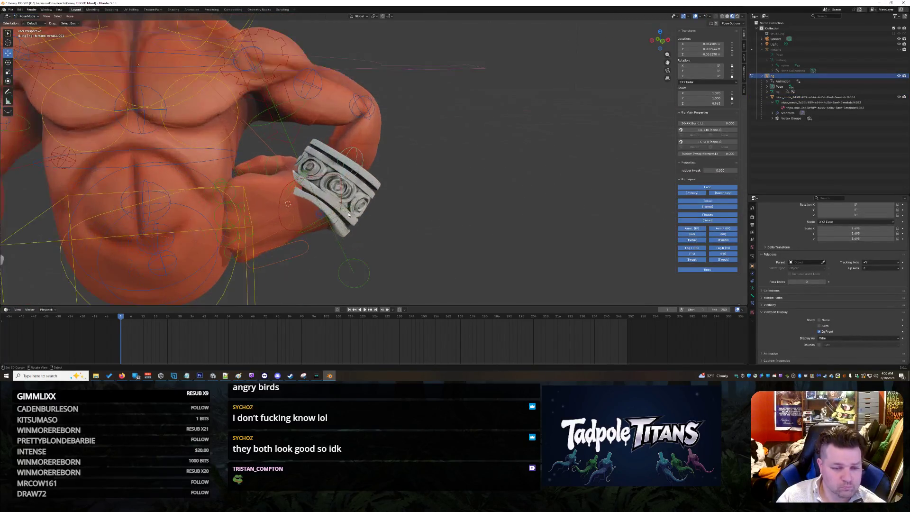
pyautogui.click(283, 188)
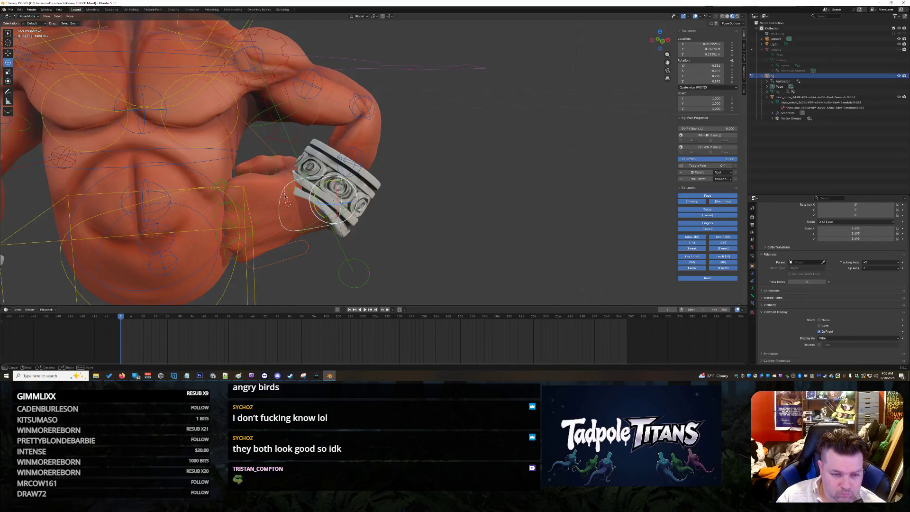
# - Rotate the hand down at the wrist and inspect the new pose from several angles
pyautogui.moveTo(281, 196); pyautogui.dragTo(291, 203, button='middle')
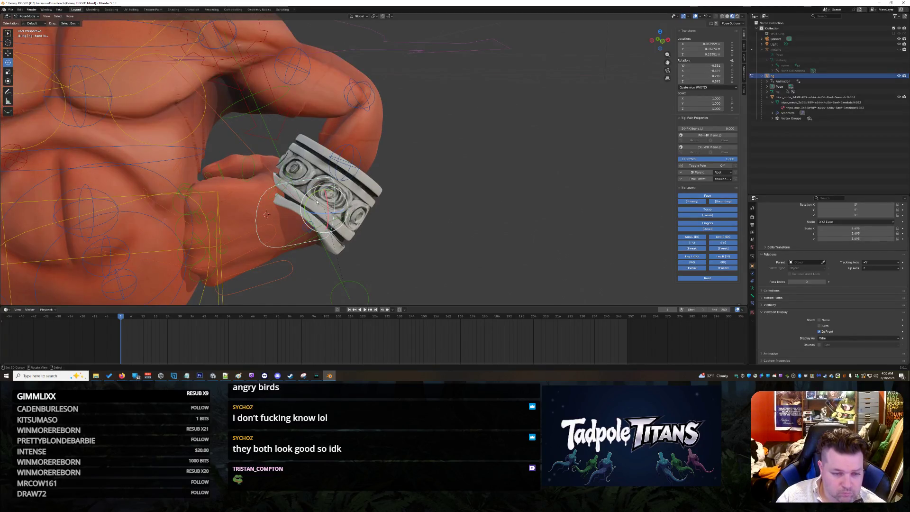
pyautogui.moveTo(313, 198)
pyautogui.mouseDown()
pyautogui.moveTo(309, 216)
pyautogui.moveTo(327, 213)
pyautogui.mouseUp()
pyautogui.moveTo(436, 211)
pyautogui.mouseDown(button='middle')
pyautogui.moveTo(514, 235)
pyautogui.moveTo(450, 219)
pyautogui.mouseUp(button='middle')
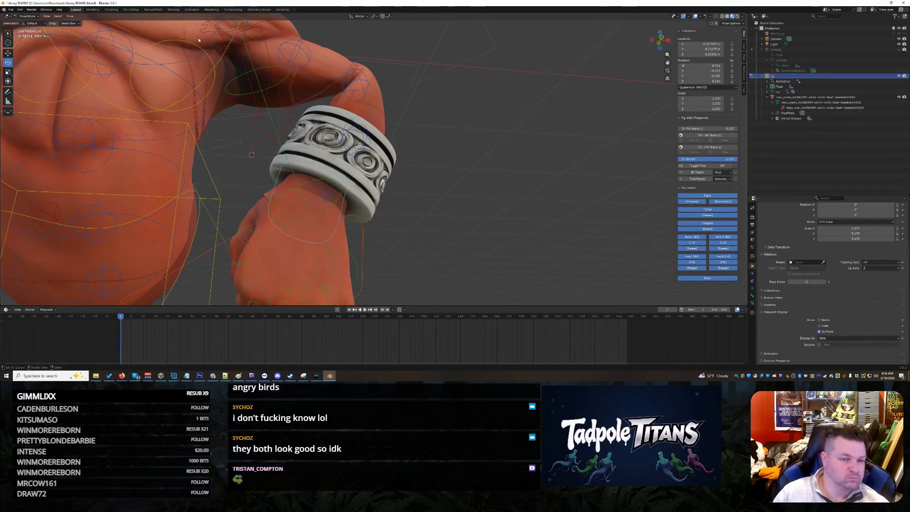
pyautogui.scroll(-5, 456, 118)
pyautogui.moveTo(456, 118); pyautogui.dragTo(358, 186, button='middle')
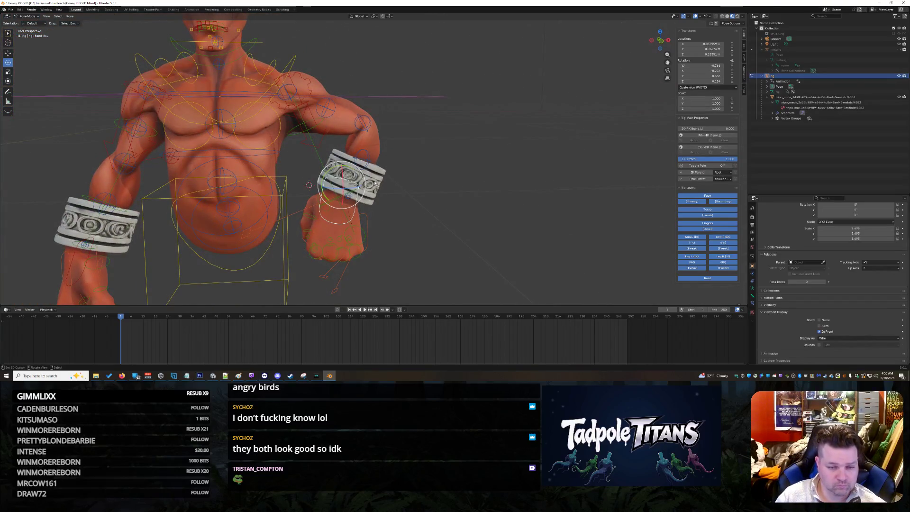
pyautogui.scroll(3, 374, 182)
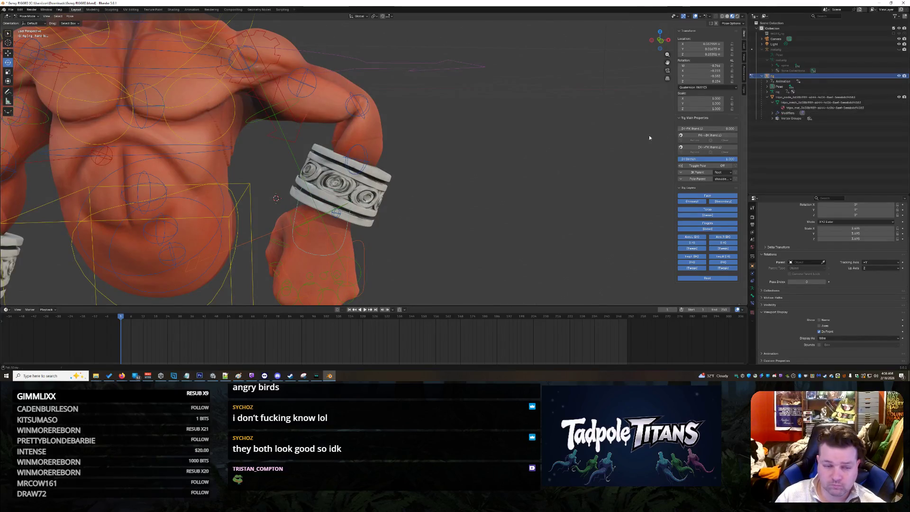
pyautogui.moveTo(649, 137); pyautogui.dragTo(451, 157, button='middle')
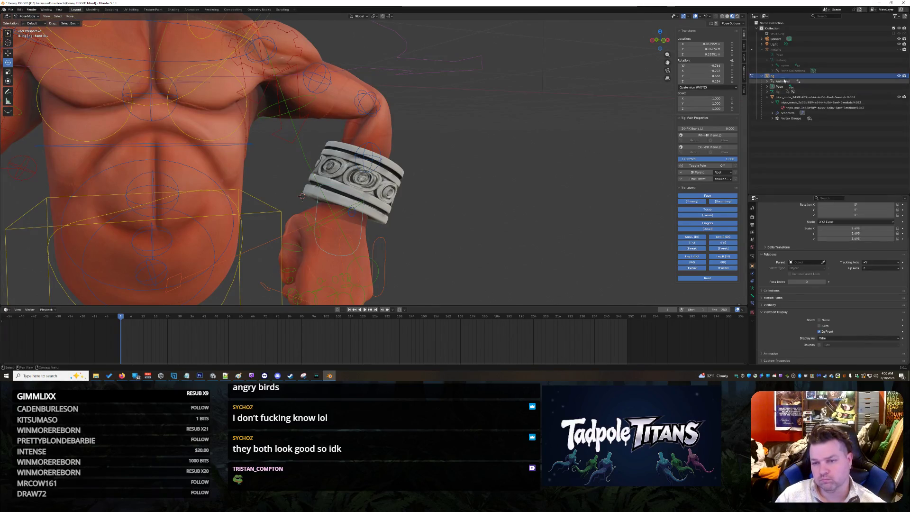
# - Return to Object Mode, select the body mesh, and go back to Texture Paint
pyautogui.click(752, 75)
pyautogui.click(790, 98)
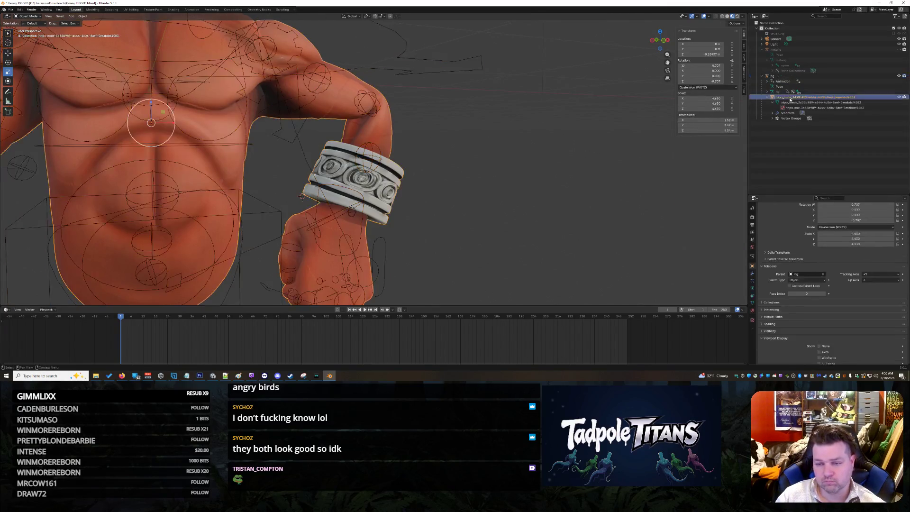
pyautogui.click(153, 9)
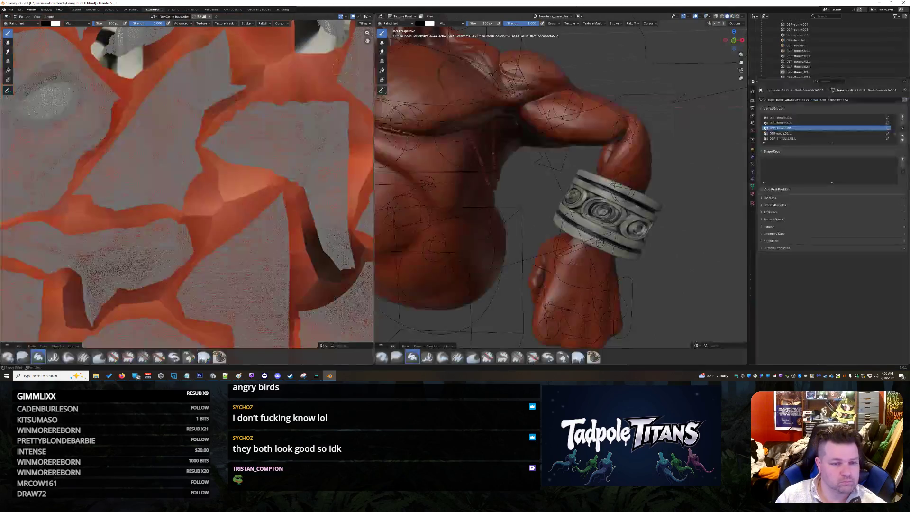
# - Put the mesh in Weight Paint mode and show DEF-thumb.02.L, then DEF-thumb.01.L weights
pyautogui.click(405, 17)
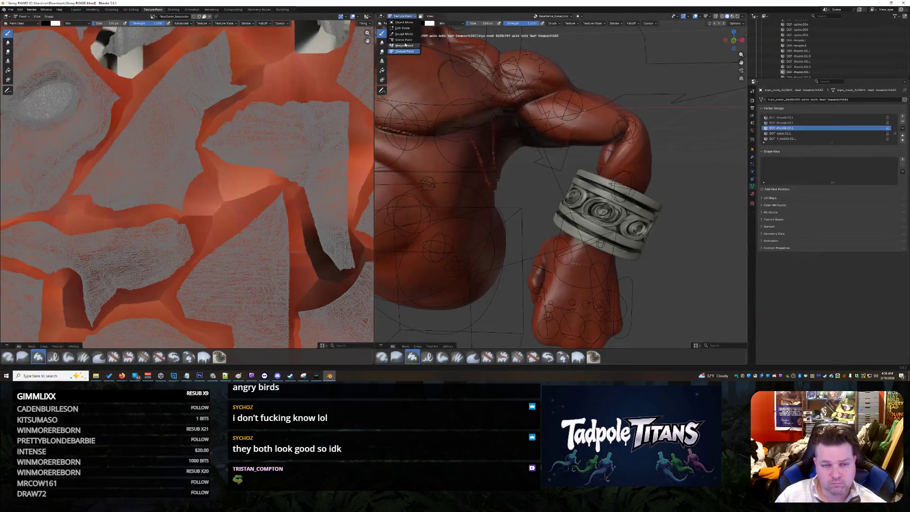
pyautogui.press('w')
pyautogui.scroll(5, 637, 200)
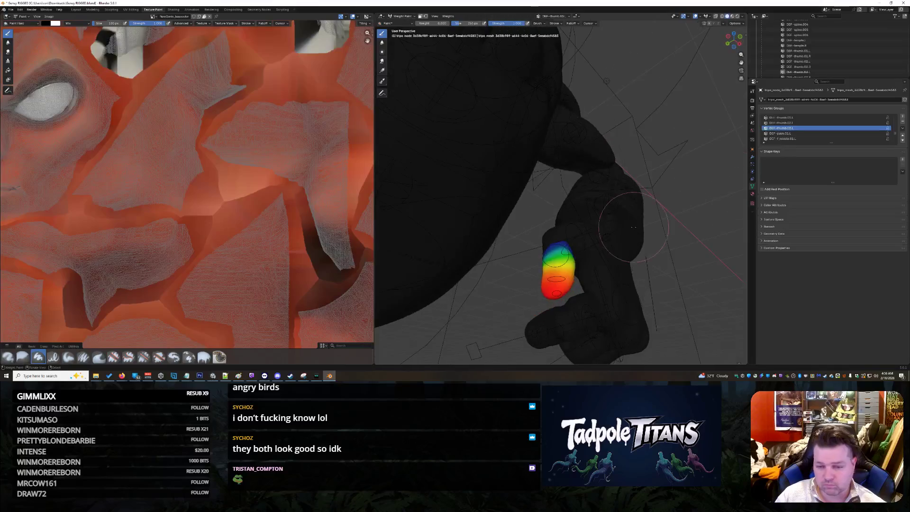
pyautogui.click(824, 61)
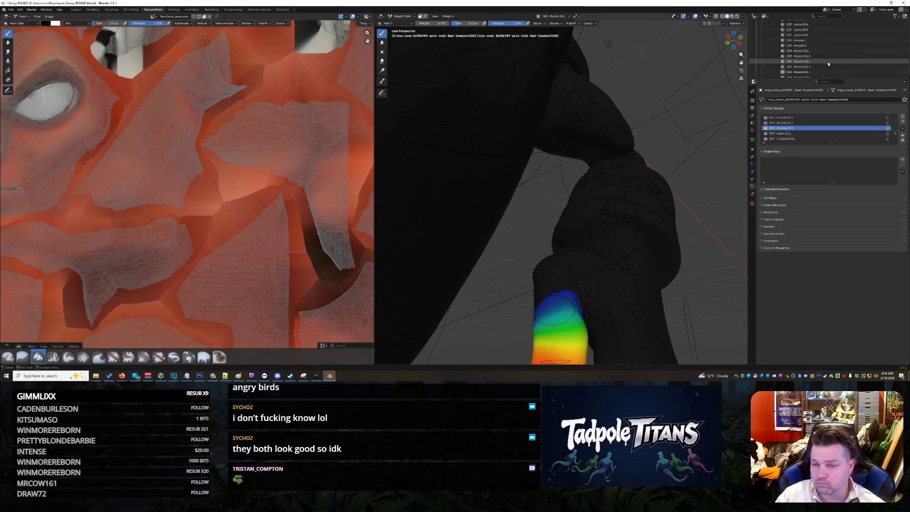
pyautogui.moveTo(642, 228); pyautogui.dragTo(662, 214, button='middle')
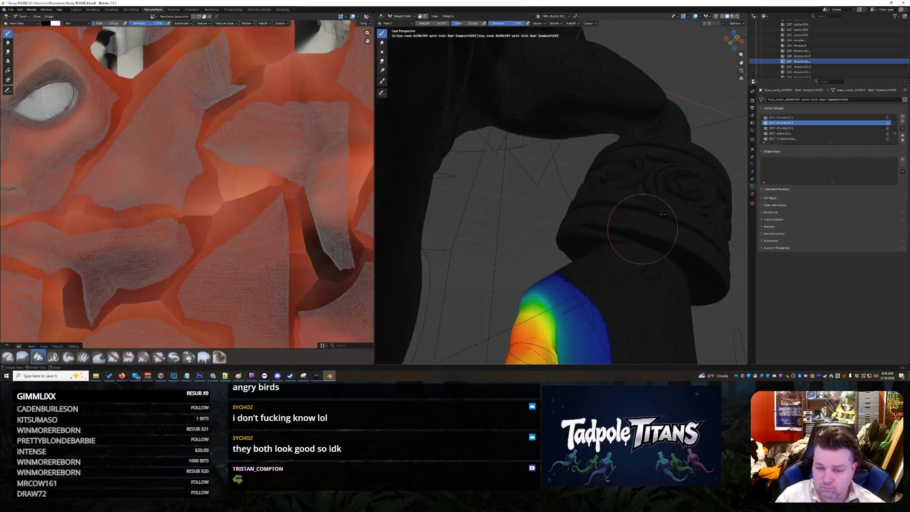
pyautogui.click(824, 51)
# - Paint out the thumb's weight hotspot, lowering the thumb weights toward blue
pyautogui.moveTo(599, 239)
pyautogui.mouseDown()
pyautogui.moveTo(587, 235)
pyautogui.moveTo(582, 212)
pyautogui.mouseUp()
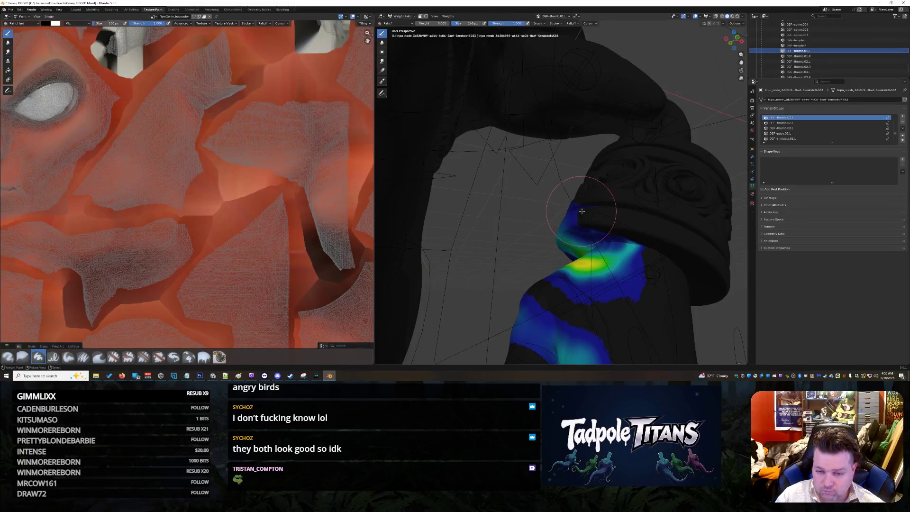
pyautogui.moveTo(586, 214)
pyautogui.mouseDown(button='middle')
pyautogui.moveTo(632, 217)
pyautogui.moveTo(611, 233)
pyautogui.mouseUp(button='middle')
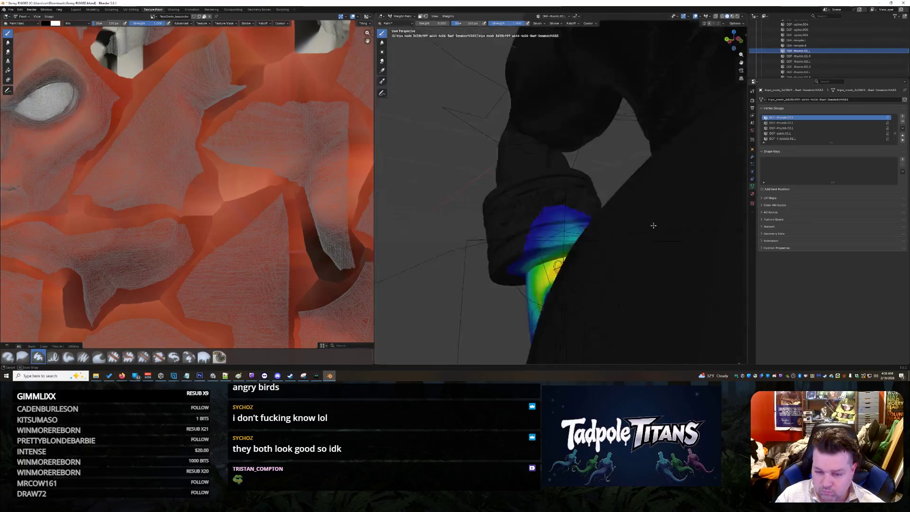
pyautogui.scroll(3, 578, 253)
pyautogui.click(563, 249)
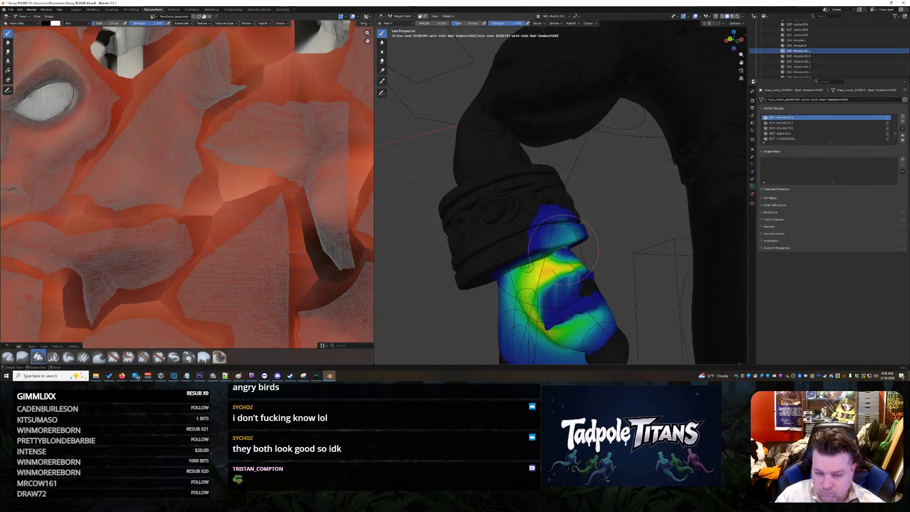
pyautogui.moveTo(563, 250); pyautogui.dragTo(552, 246, button='middle')
pyautogui.click(552, 247)
pyautogui.moveTo(552, 247)
pyautogui.mouseDown()
pyautogui.moveTo(521, 244)
pyautogui.moveTo(531, 260)
pyautogui.moveTo(521, 275)
pyautogui.moveTo(495, 278)
pyautogui.moveTo(578, 250)
pyautogui.mouseUp()
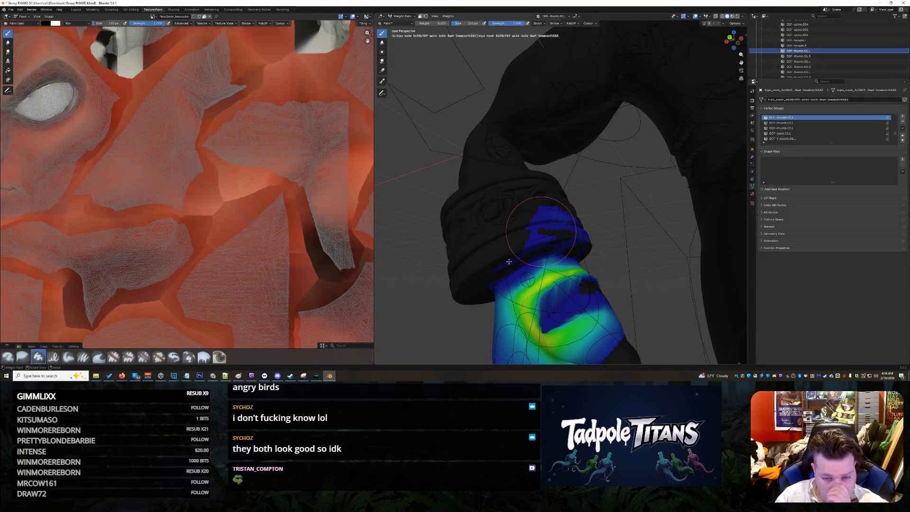
pyautogui.moveTo(500, 279)
pyautogui.mouseDown()
pyautogui.moveTo(562, 236)
pyautogui.moveTo(540, 243)
pyautogui.moveTo(541, 218)
pyautogui.moveTo(559, 216)
pyautogui.mouseUp()
pyautogui.moveTo(559, 216); pyautogui.dragTo(556, 233, button='middle')
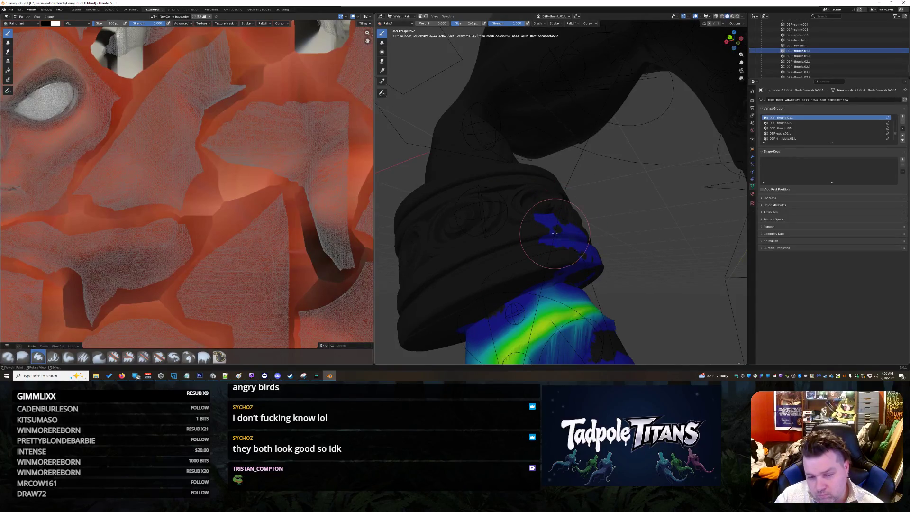
# - Clear leftover weight near the wrist ring and trim the blue patch's upper-right edge
pyautogui.moveTo(583, 270); pyautogui.dragTo(554, 281)
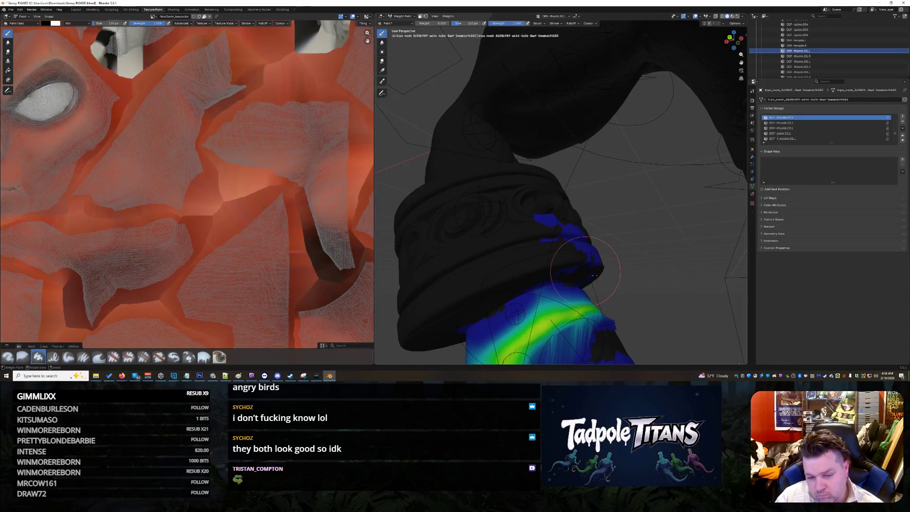
pyautogui.moveTo(583, 245); pyautogui.dragTo(531, 264, button='middle')
pyautogui.moveTo(601, 255)
pyautogui.mouseDown()
pyautogui.moveTo(607, 260)
pyautogui.moveTo(571, 240)
pyautogui.moveTo(604, 241)
pyautogui.mouseUp()
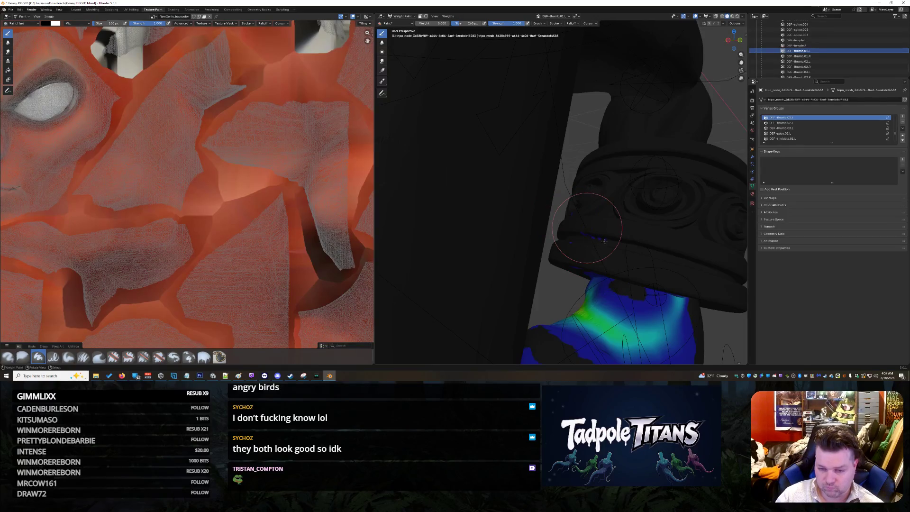
pyautogui.moveTo(605, 242); pyautogui.dragTo(583, 261, button='middle')
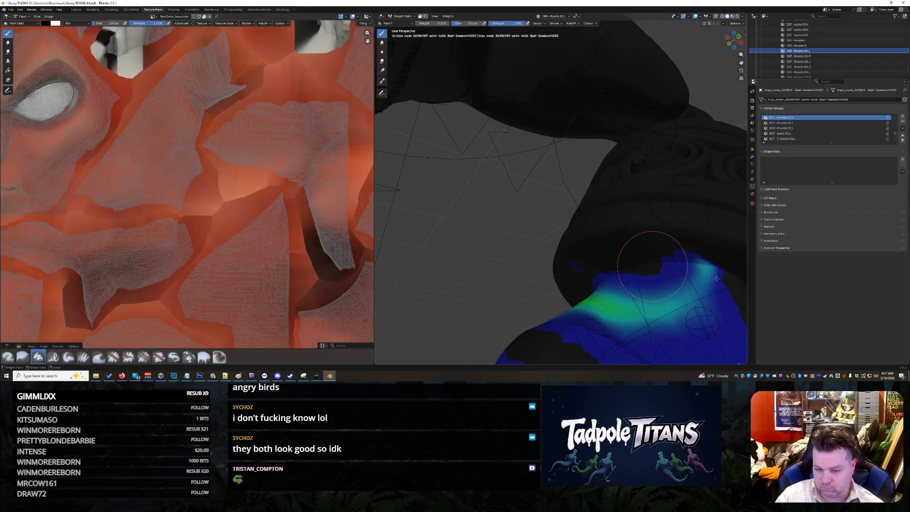
pyautogui.moveTo(646, 260); pyautogui.dragTo(717, 279)
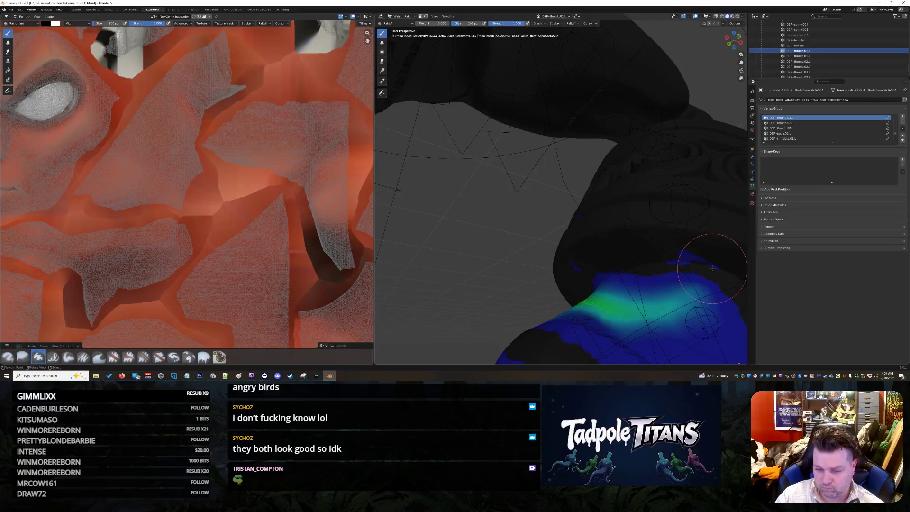
pyautogui.moveTo(701, 256); pyautogui.dragTo(653, 256)
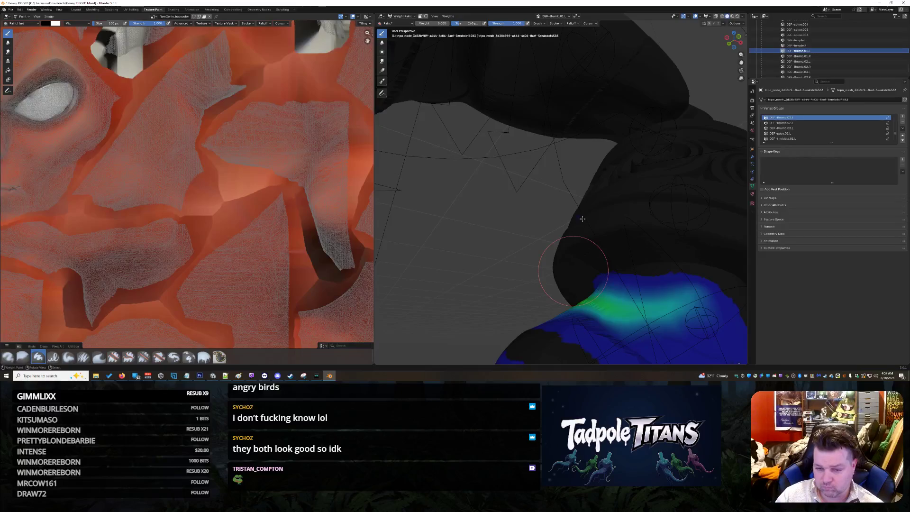
pyautogui.moveTo(579, 216)
pyautogui.mouseDown(button='middle')
pyautogui.moveTo(626, 238)
pyautogui.moveTo(721, 193)
pyautogui.moveTo(736, 238)
pyautogui.moveTo(636, 219)
pyautogui.moveTo(572, 41)
pyautogui.mouseUp(button='middle')
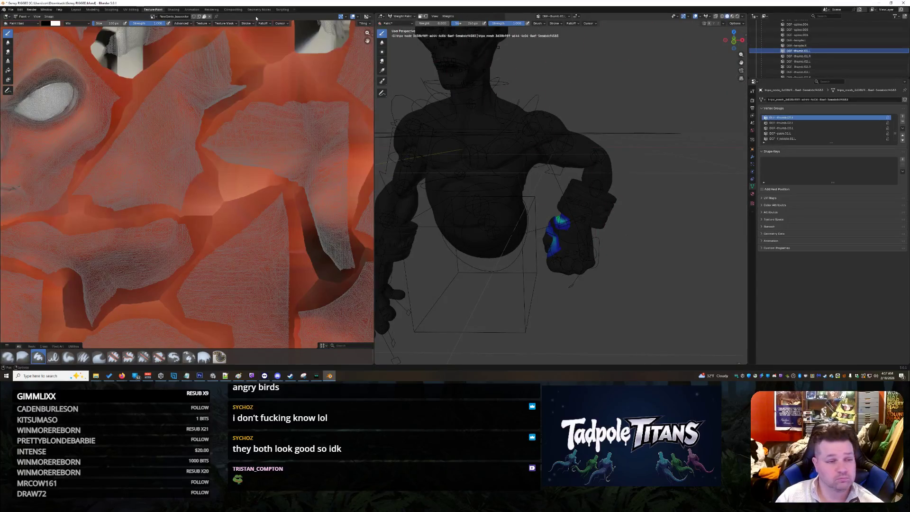
# - Return to the Layout workspace and orbit the view around the demon's torso
pyautogui.click(76, 9)
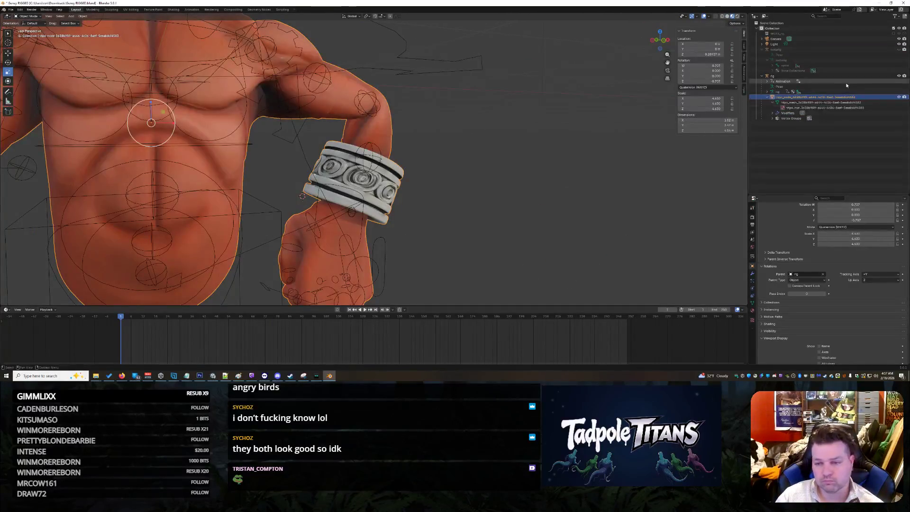
pyautogui.scroll(-3, 442, 189)
pyautogui.scroll(2, 444, 185)
pyautogui.scroll(-4, 444, 188)
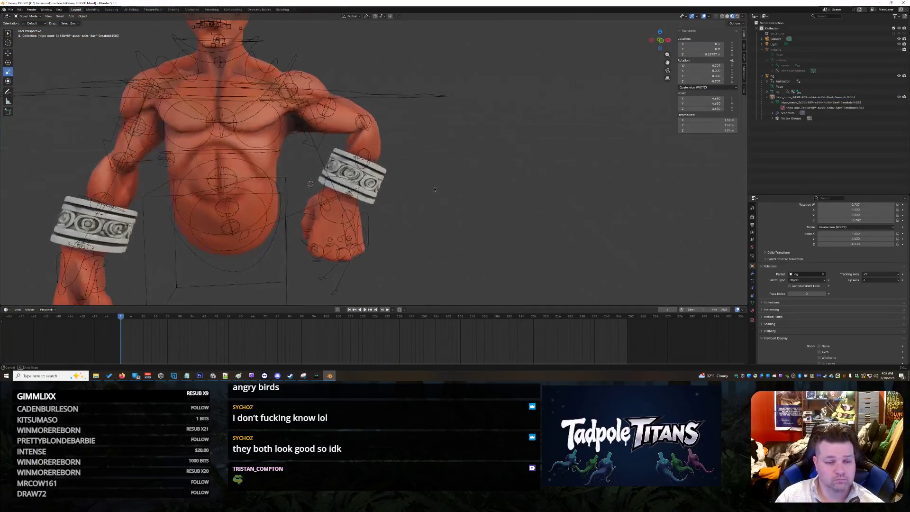
pyautogui.scroll(2, 439, 178)
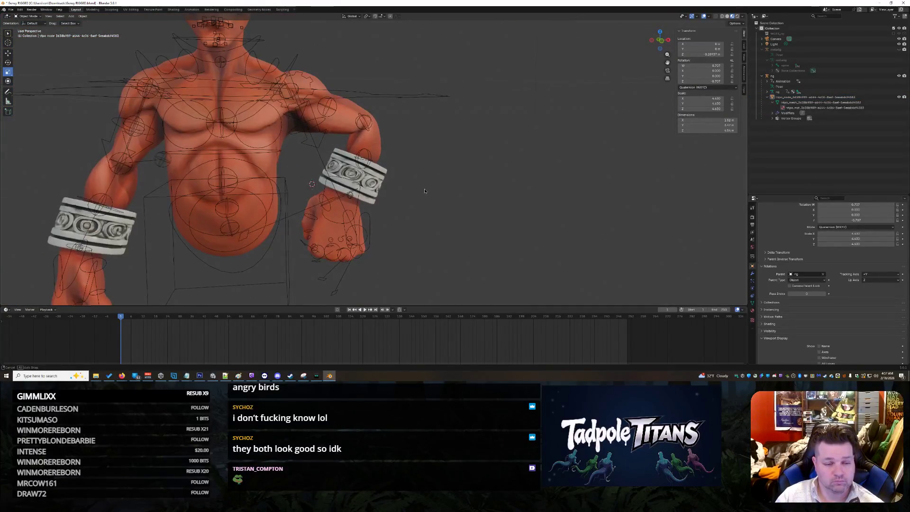
pyautogui.scroll(-2, 422, 194)
pyautogui.moveTo(422, 195)
pyautogui.mouseDown(button='middle')
pyautogui.moveTo(517, 204)
pyautogui.moveTo(426, 201)
pyautogui.moveTo(654, 185)
pyautogui.mouseUp(button='middle')
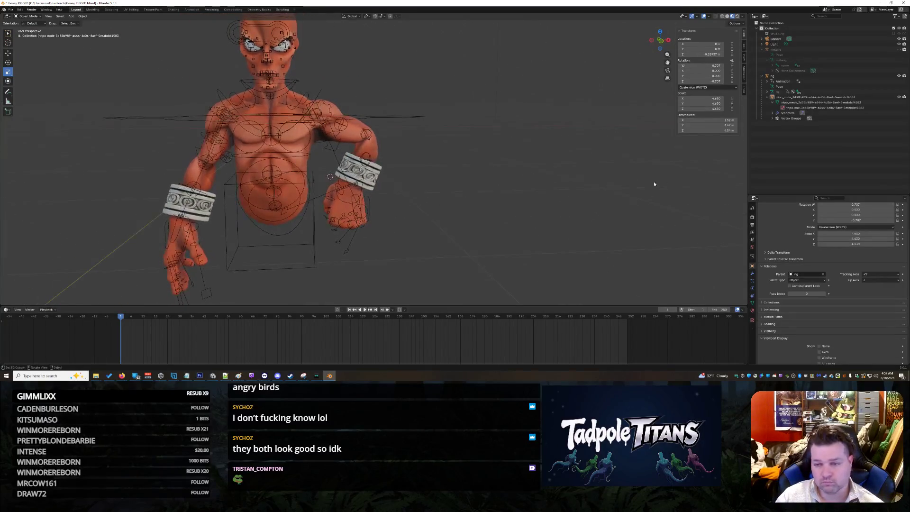
pyautogui.scroll(4, 332, 227)
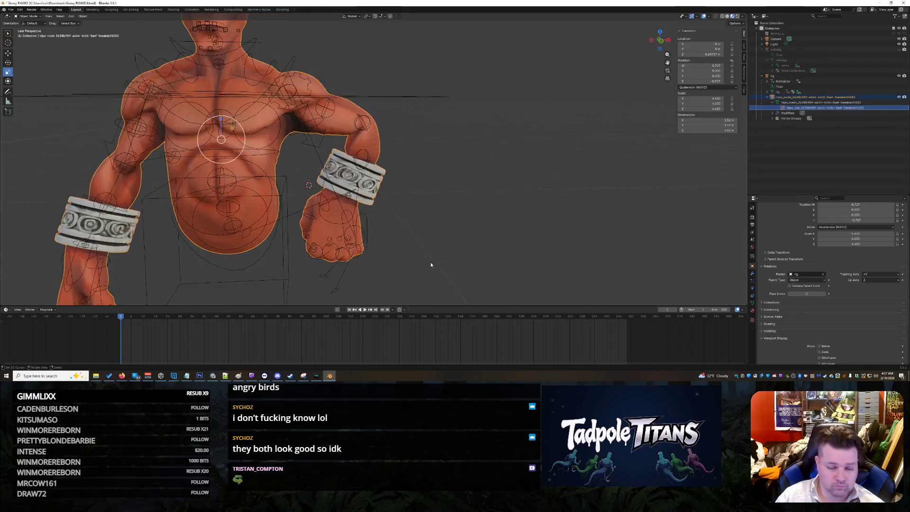
# - Select the character's rig armature and switch it into Pose Mode
pyautogui.rightClick(328, 230)
pyautogui.click(318, 236)
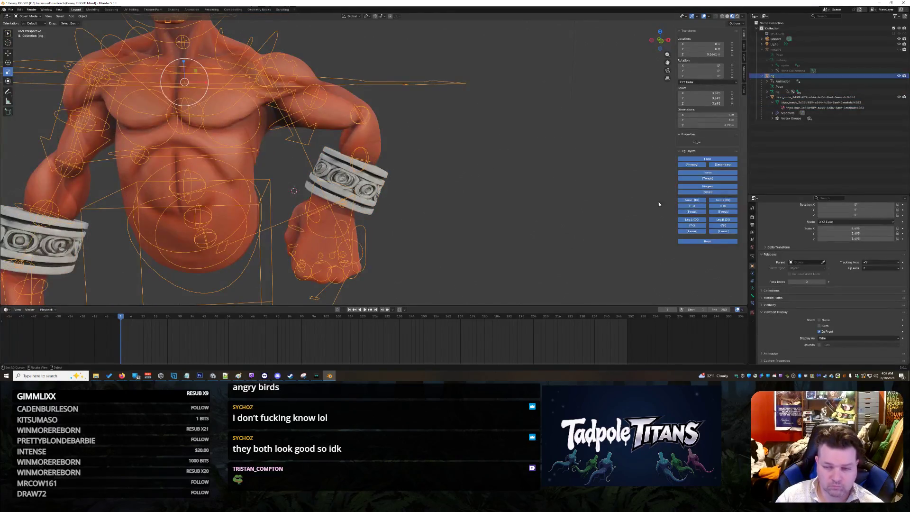
pyautogui.click(30, 16)
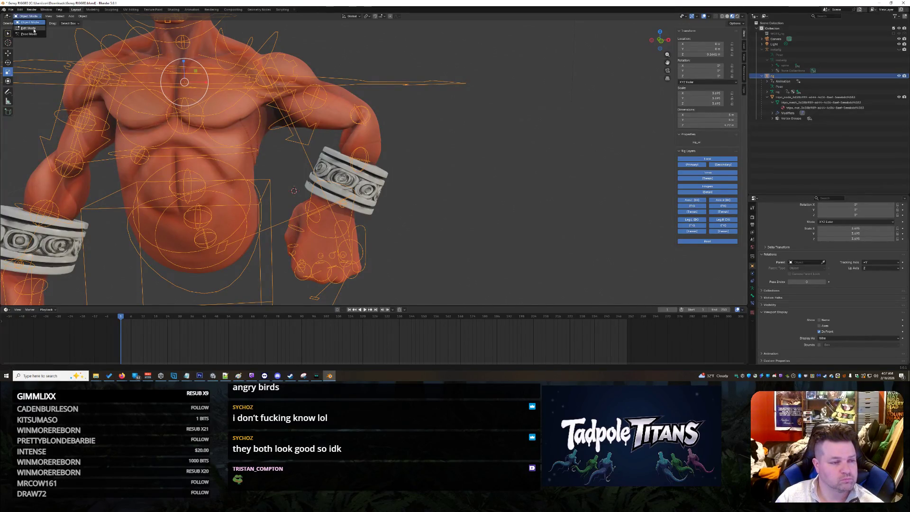
pyautogui.click(28, 34)
# - Rotate the hand bone about 29° and lower the forearm bone toward the belly
pyautogui.moveTo(470, 227); pyautogui.dragTo(345, 237, button='middle')
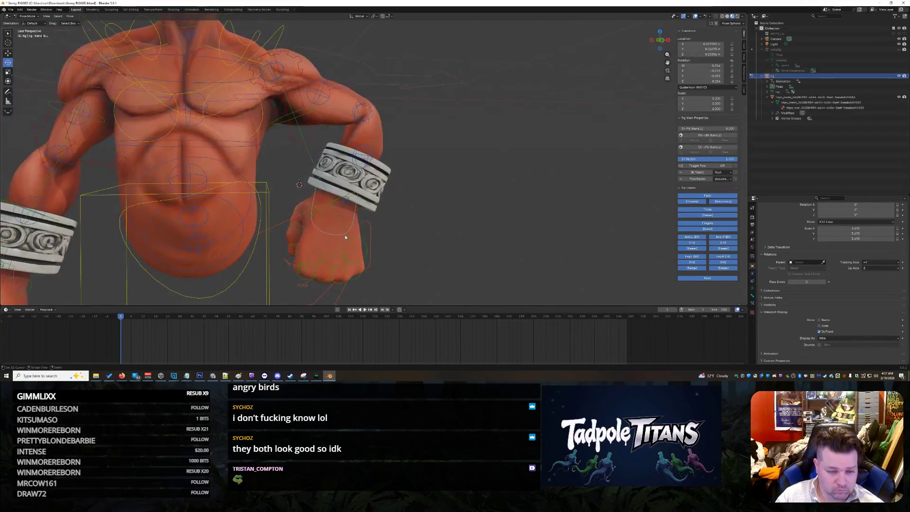
pyautogui.moveTo(322, 174); pyautogui.dragTo(339, 171)
pyautogui.click(362, 112)
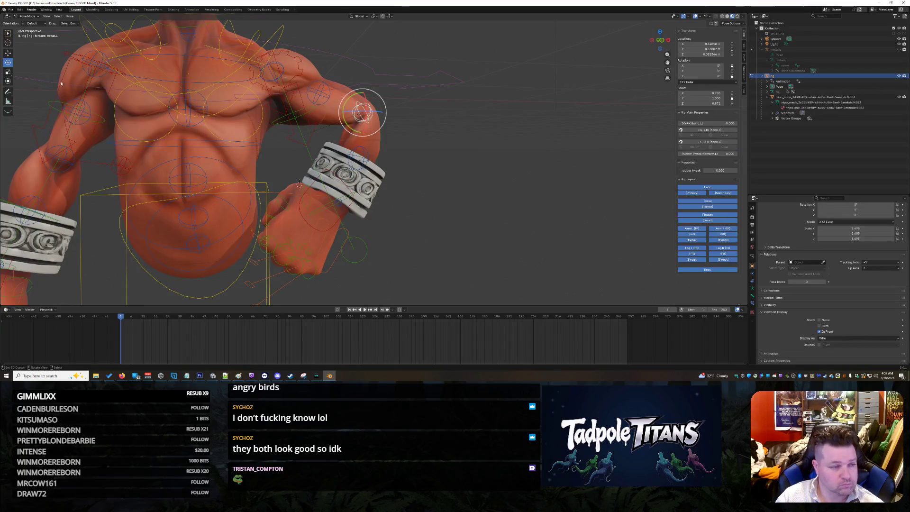
pyautogui.click(8, 53)
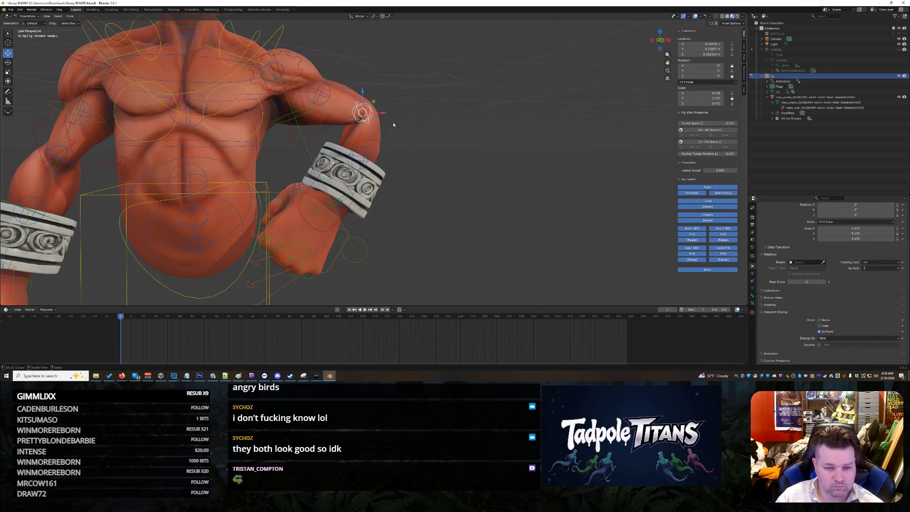
pyautogui.moveTo(362, 91)
pyautogui.mouseDown()
pyautogui.moveTo(361, 103)
pyautogui.moveTo(394, 129)
pyautogui.mouseUp()
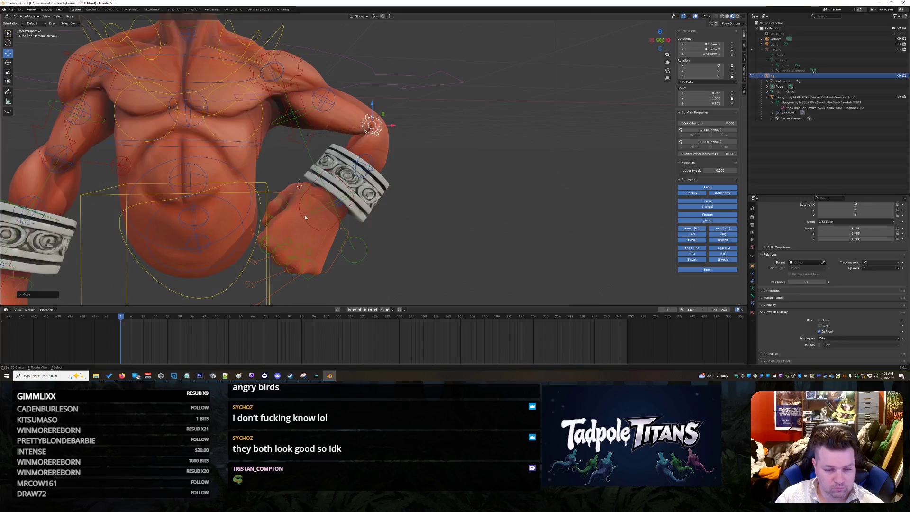
# - Turn the hand IK control about 25 degrees so the fist tucks inward
pyautogui.click(303, 217)
pyautogui.click(8, 62)
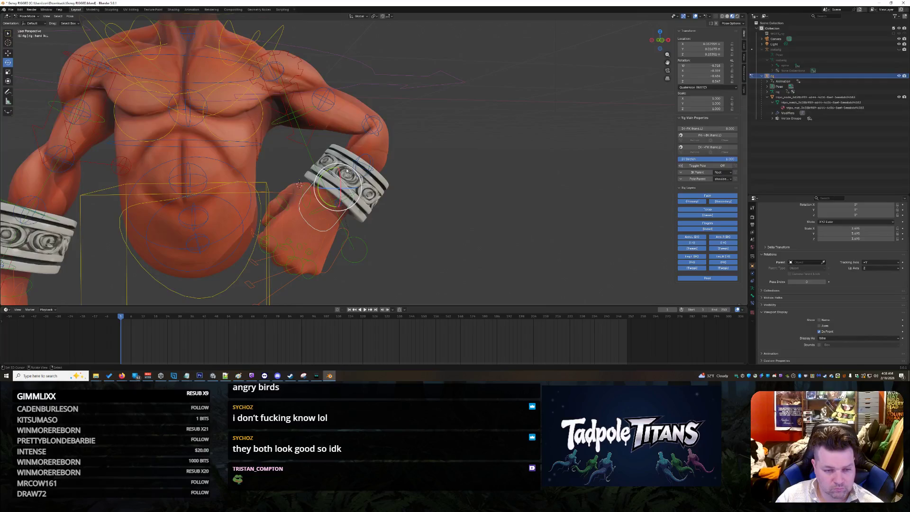
pyautogui.moveTo(335, 169); pyautogui.dragTo(343, 161)
pyautogui.moveTo(343, 162)
pyautogui.mouseDown(button='middle')
pyautogui.moveTo(365, 198)
pyautogui.moveTo(525, 236)
pyautogui.moveTo(602, 230)
pyautogui.moveTo(372, 211)
pyautogui.moveTo(460, 199)
pyautogui.moveTo(573, 211)
pyautogui.moveTo(397, 169)
pyautogui.moveTo(533, 163)
pyautogui.moveTo(361, 142)
pyautogui.moveTo(345, 152)
pyautogui.moveTo(325, 140)
pyautogui.moveTo(305, 152)
pyautogui.moveTo(280, 226)
pyautogui.moveTo(502, 182)
pyautogui.mouseUp(button='middle')
pyautogui.scroll(3, 450, 218)
pyautogui.scroll(3, 615, 229)
# - Rotate the left index finger's base bone and slide a neighboring finger control sideways
pyautogui.click(319, 110)
pyautogui.moveTo(451, 168); pyautogui.dragTo(411, 185, button='middle')
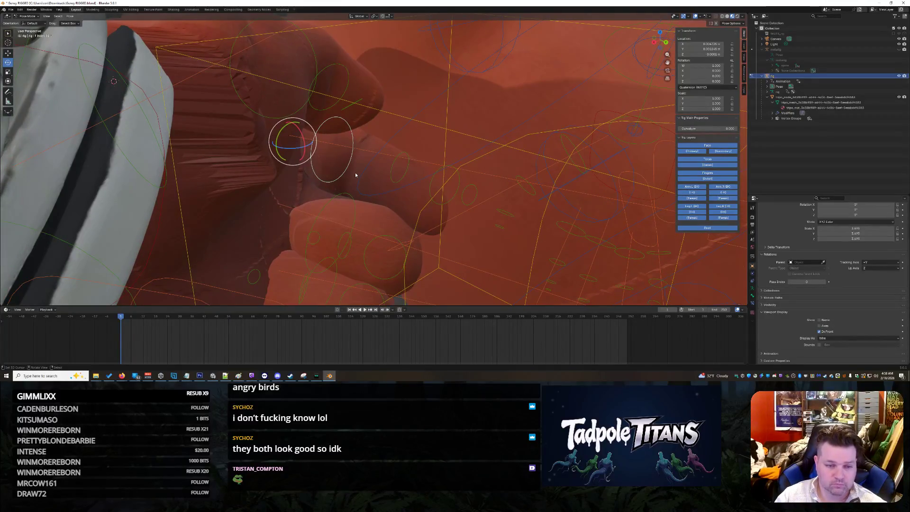
pyautogui.moveTo(297, 132); pyautogui.dragTo(294, 142)
pyautogui.moveTo(299, 139); pyautogui.dragTo(368, 159)
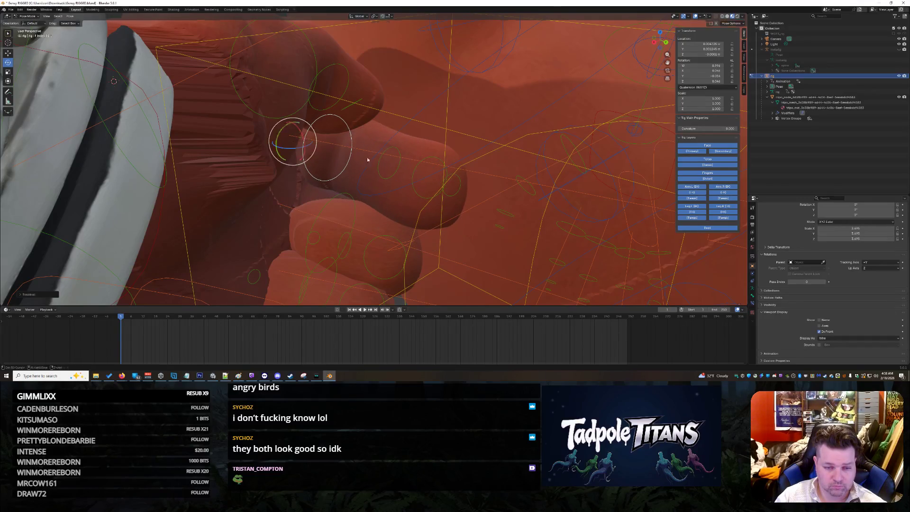
pyautogui.click(392, 162)
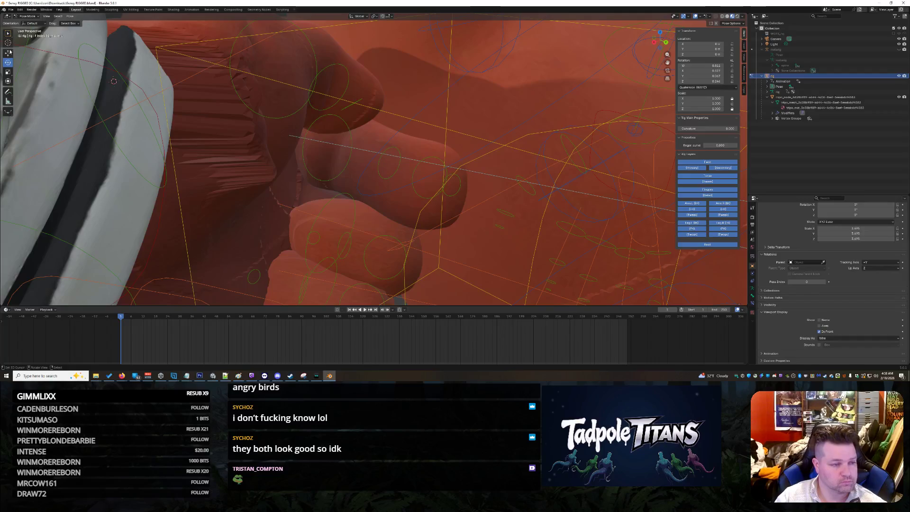
pyautogui.click(392, 174)
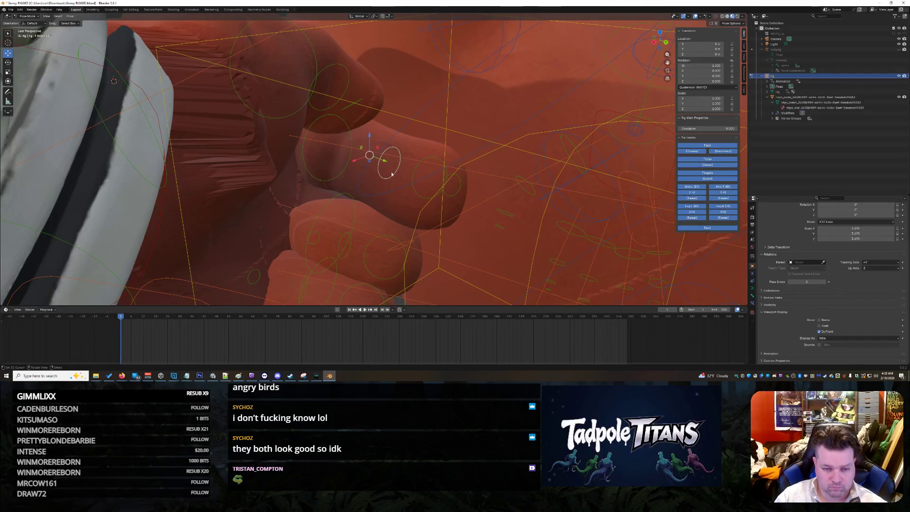
pyautogui.moveTo(365, 162)
pyautogui.mouseDown()
pyautogui.moveTo(350, 160)
pyautogui.moveTo(376, 162)
pyautogui.mouseUp()
# - Nudge the finger curl control left and down, then curl it inward
pyautogui.click(430, 171)
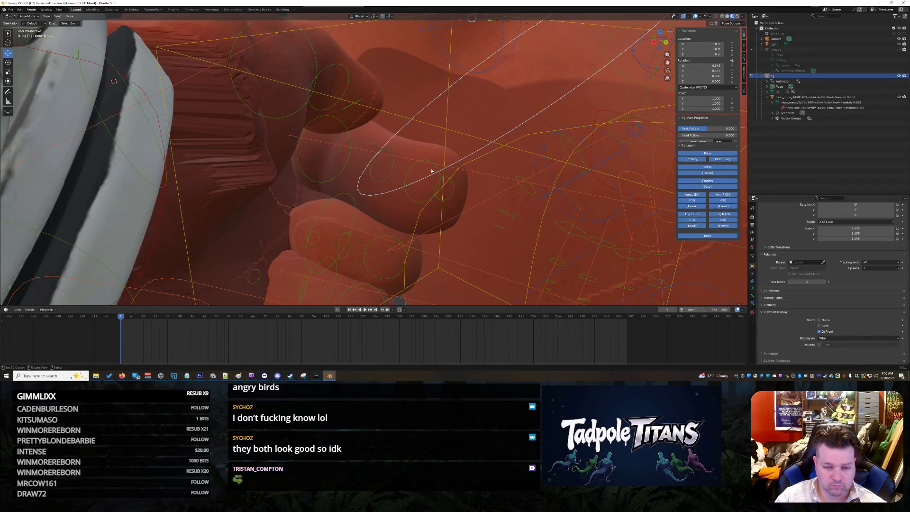
pyautogui.click(413, 202)
pyautogui.moveTo(410, 185)
pyautogui.mouseDown()
pyautogui.moveTo(369, 163)
pyautogui.moveTo(416, 188)
pyautogui.moveTo(394, 177)
pyautogui.moveTo(375, 180)
pyautogui.mouseUp()
pyautogui.click(8, 64)
pyautogui.moveTo(375, 180); pyautogui.dragTo(522, 163, button='middle')
# - Rotate another finger bone around Z and pull a thumb bone up and left over the fingers
pyautogui.click(331, 120)
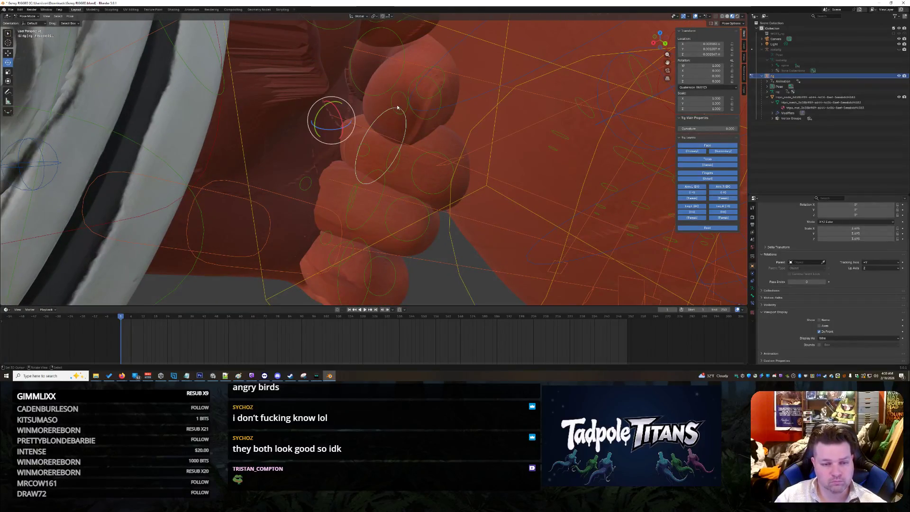
pyautogui.click(399, 102)
pyautogui.press('r')
pyautogui.press('z')
pyautogui.click(49, 74)
pyautogui.click(8, 54)
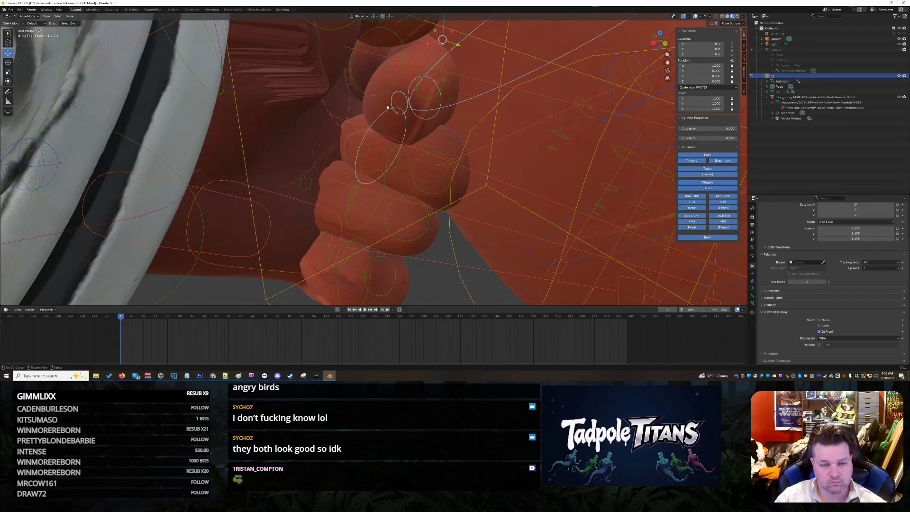
pyautogui.click(408, 108)
pyautogui.moveTo(410, 109); pyautogui.dragTo(366, 96)
pyautogui.moveTo(366, 96)
pyautogui.mouseDown(button='middle')
pyautogui.moveTo(399, 142)
pyautogui.moveTo(470, 163)
pyautogui.mouseUp(button='middle')
pyautogui.scroll(-3, 470, 163)
# - Reset the palm.L bone's location and raise the f_index.03.L fingertip along Z
pyautogui.click(327, 199)
pyautogui.scroll(-4, 332, 228)
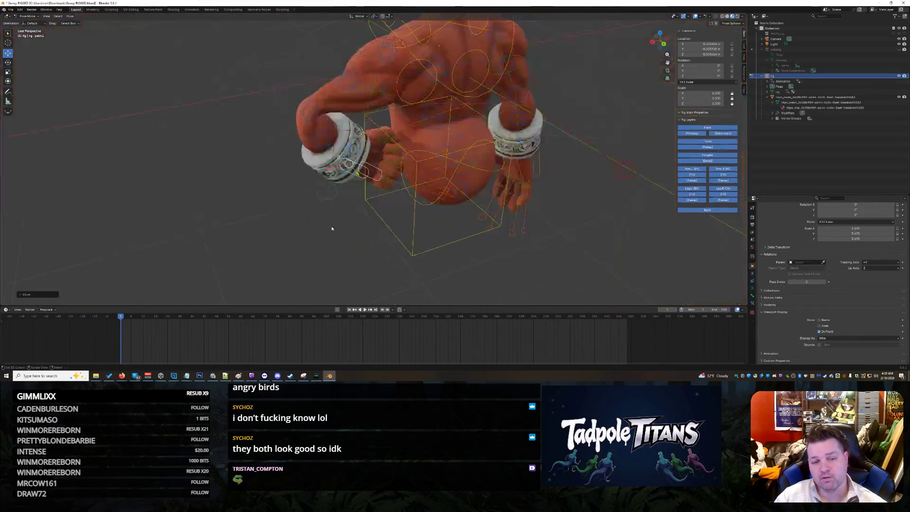
pyautogui.scroll(1, 359, 234)
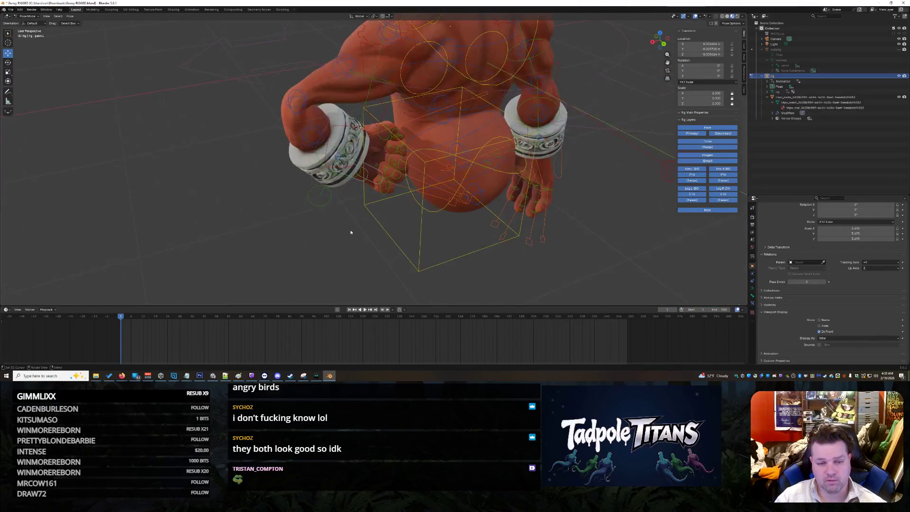
pyautogui.hotkey('alt', 'g')
pyautogui.scroll(5, 365, 234)
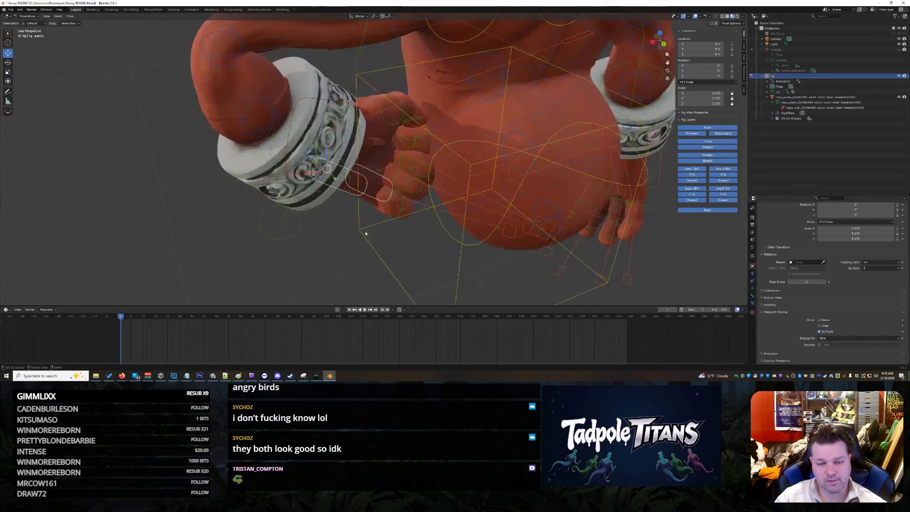
pyautogui.scroll(2, 422, 140)
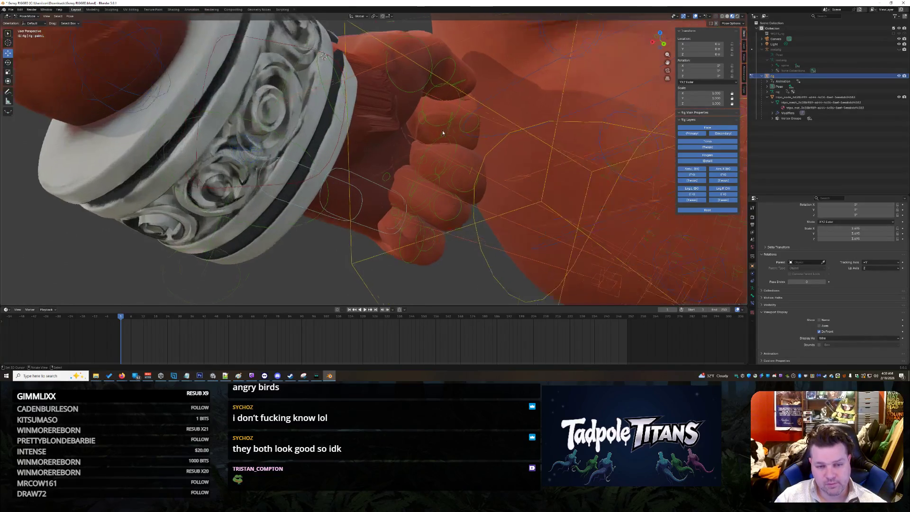
pyautogui.click(461, 123)
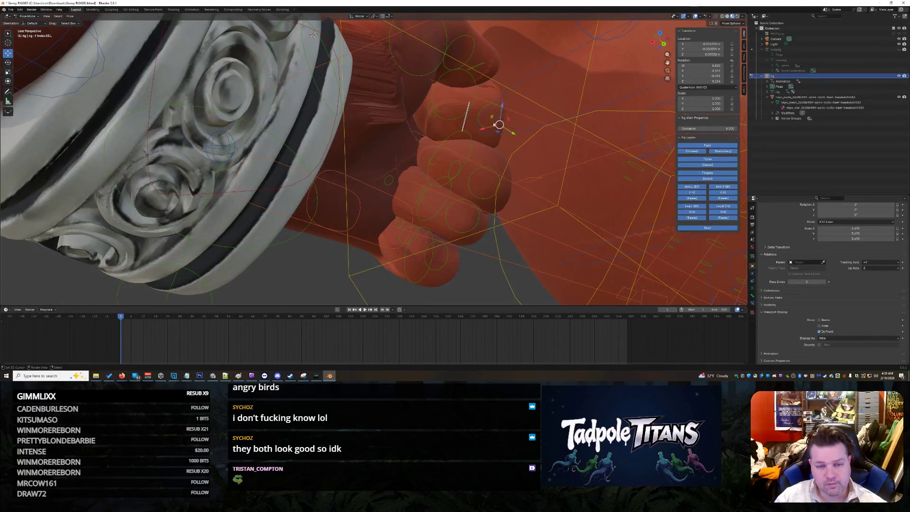
pyautogui.moveTo(503, 109); pyautogui.dragTo(503, 100)
# - Select the bracelet in the outliner and return to Object Mode with Ctrl+Tab
pyautogui.click(377, 185)
pyautogui.moveTo(377, 184)
pyautogui.mouseDown(button='middle')
pyautogui.moveTo(378, 212)
pyautogui.moveTo(292, 175)
pyautogui.moveTo(358, 197)
pyautogui.moveTo(323, 195)
pyautogui.mouseUp(button='middle')
pyautogui.moveTo(441, 232); pyautogui.dragTo(504, 261, button='middle')
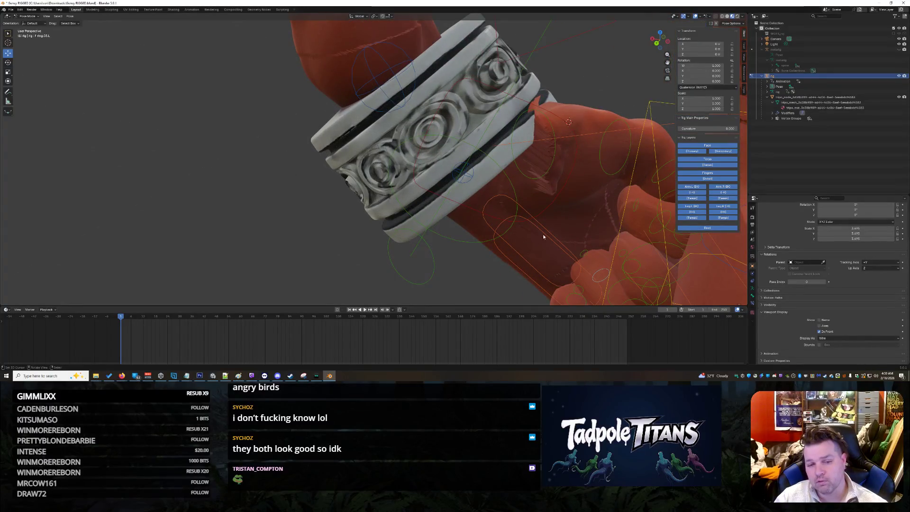
pyautogui.moveTo(551, 236)
pyautogui.mouseDown(button='middle')
pyautogui.moveTo(512, 204)
pyautogui.moveTo(463, 185)
pyautogui.moveTo(437, 103)
pyautogui.moveTo(457, 122)
pyautogui.mouseUp(button='middle')
pyautogui.scroll(2, 439, 106)
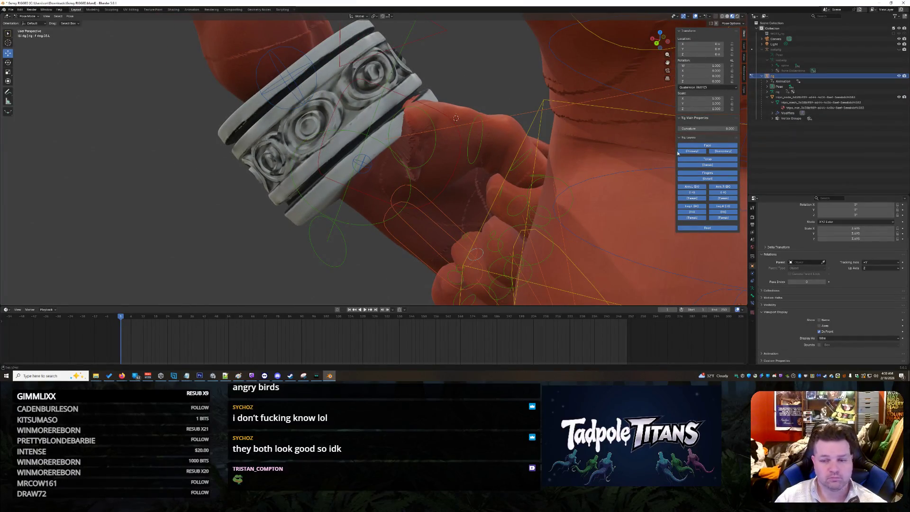
pyautogui.click(812, 96)
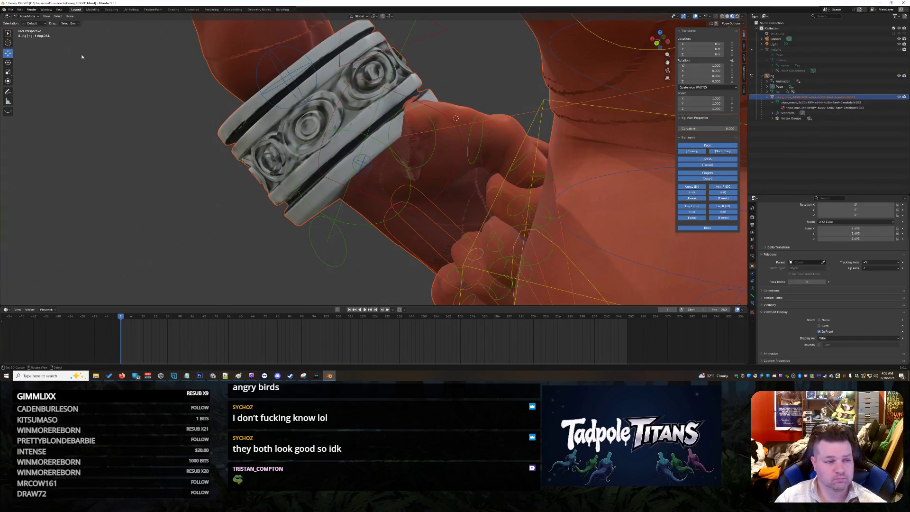
pyautogui.hotkey('ctrl', 'Tab')
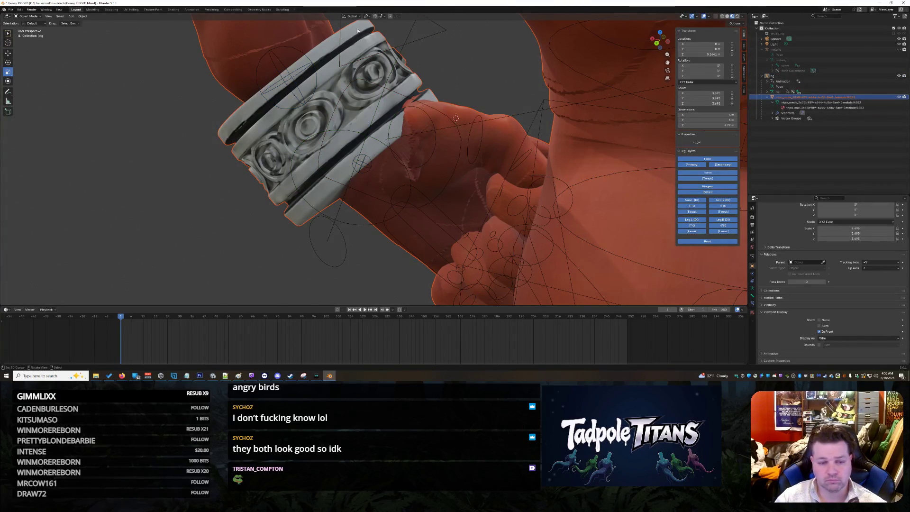
# - In Texture Paint, make DEF-thumb.01.L the active vertex group and enter Weight Paint mode
pyautogui.click(153, 9)
pyautogui.moveTo(569, 189)
pyautogui.mouseDown(button='middle')
pyautogui.moveTo(628, 206)
pyautogui.moveTo(645, 242)
pyautogui.moveTo(441, 171)
pyautogui.moveTo(537, 206)
pyautogui.moveTo(634, 181)
pyautogui.mouseUp(button='middle')
pyautogui.scroll(4, 628, 206)
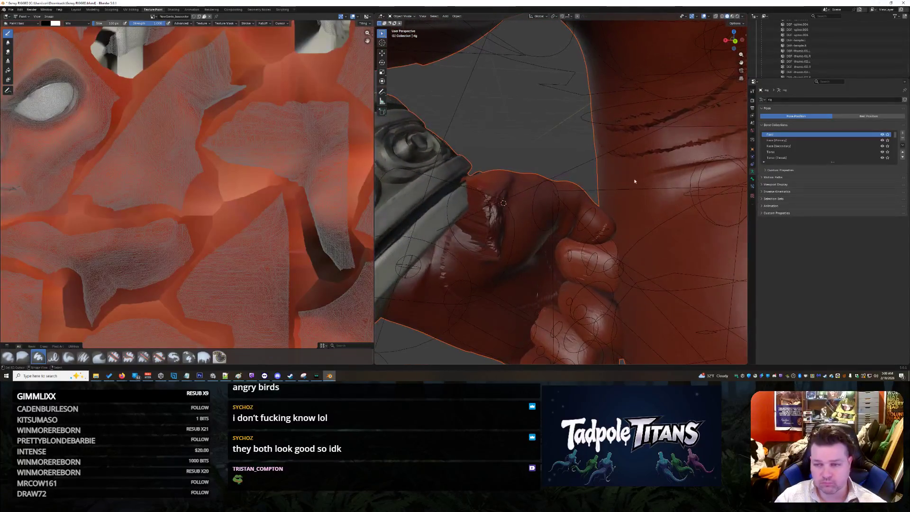
pyautogui.scroll(-4, 823, 48)
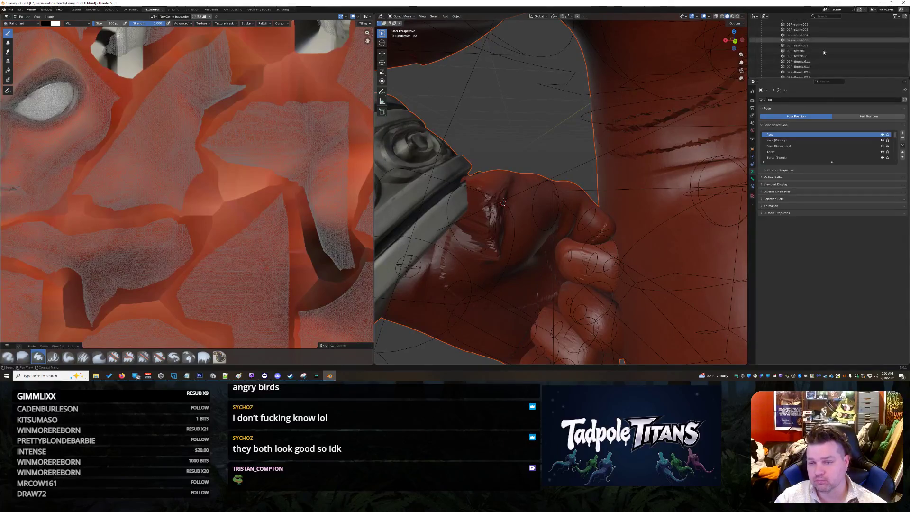
pyautogui.scroll(3, 829, 45)
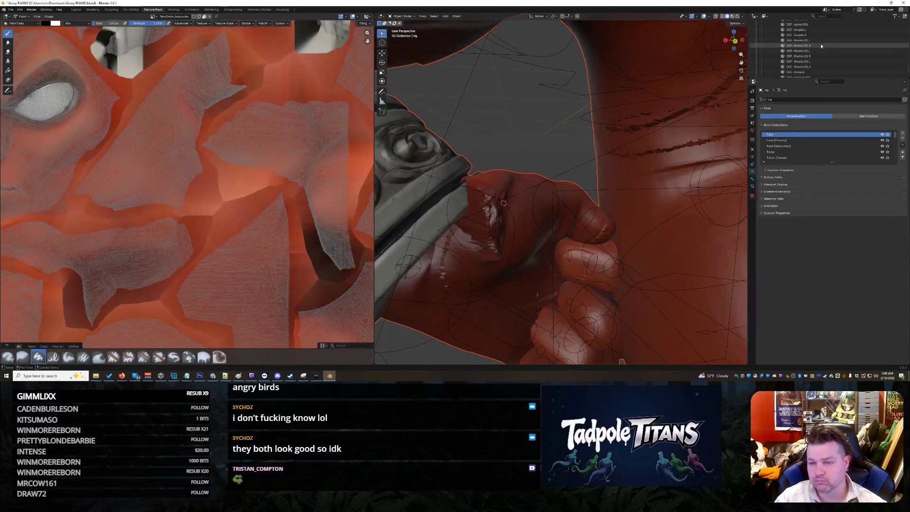
pyautogui.click(821, 43)
pyautogui.click(812, 41)
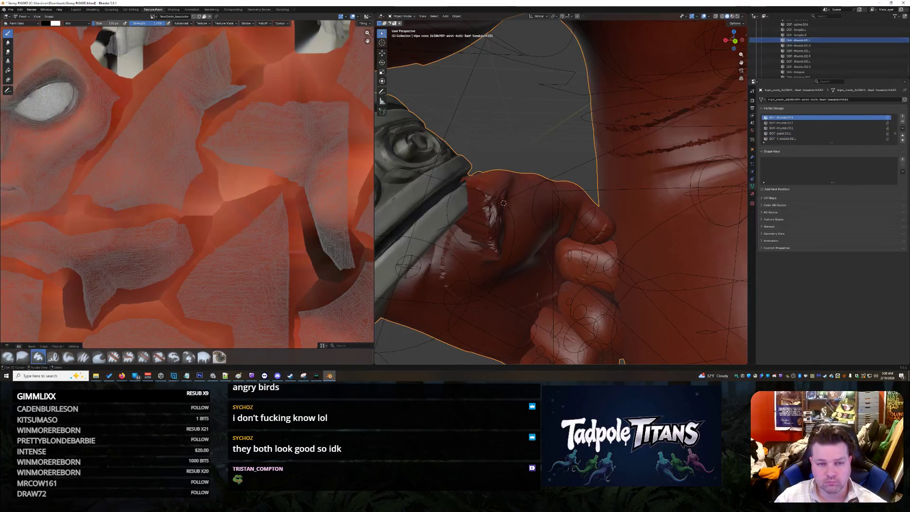
pyautogui.click(400, 17)
pyautogui.click(404, 46)
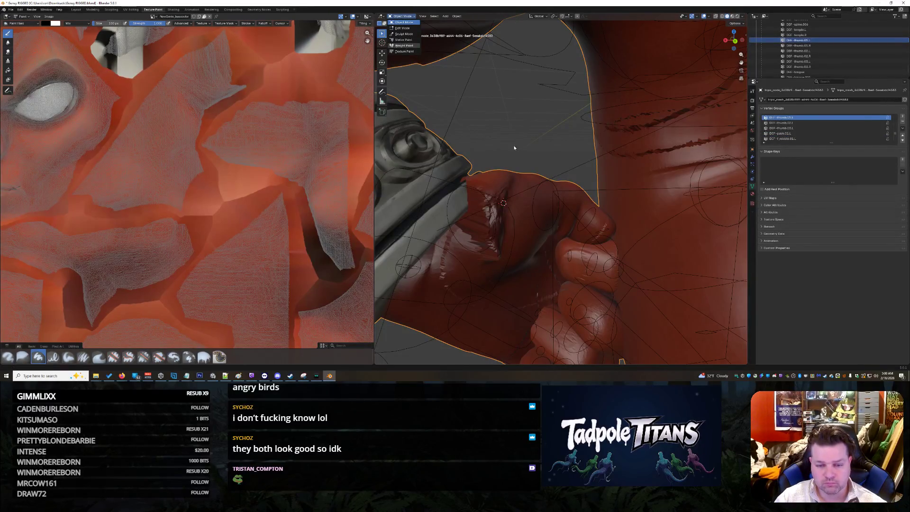
# - Set the brush weight to 0 and paint the upper-left hand and teal-green region
pyautogui.moveTo(529, 204); pyautogui.dragTo(526, 201, button='middle')
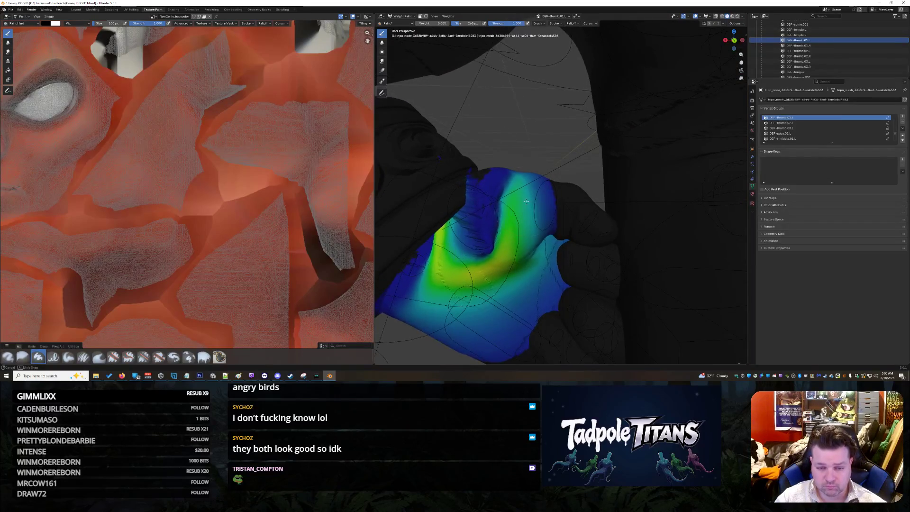
pyautogui.moveTo(480, 219); pyautogui.dragTo(449, 226, button='middle')
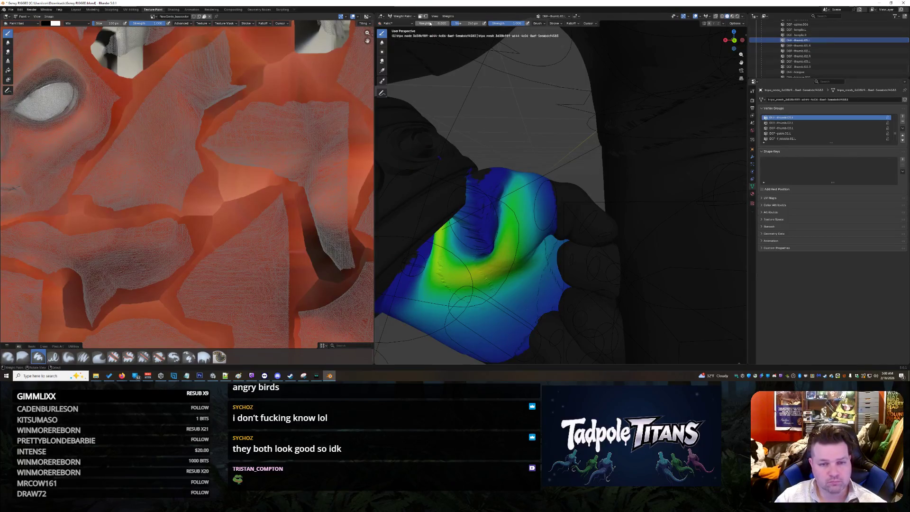
pyautogui.moveTo(498, 251)
pyautogui.mouseDown()
pyautogui.moveTo(478, 217)
pyautogui.moveTo(502, 192)
pyautogui.mouseUp()
pyautogui.moveTo(502, 191); pyautogui.dragTo(428, 25, button='middle')
pyautogui.moveTo(427, 26); pyautogui.dragTo(402, 26)
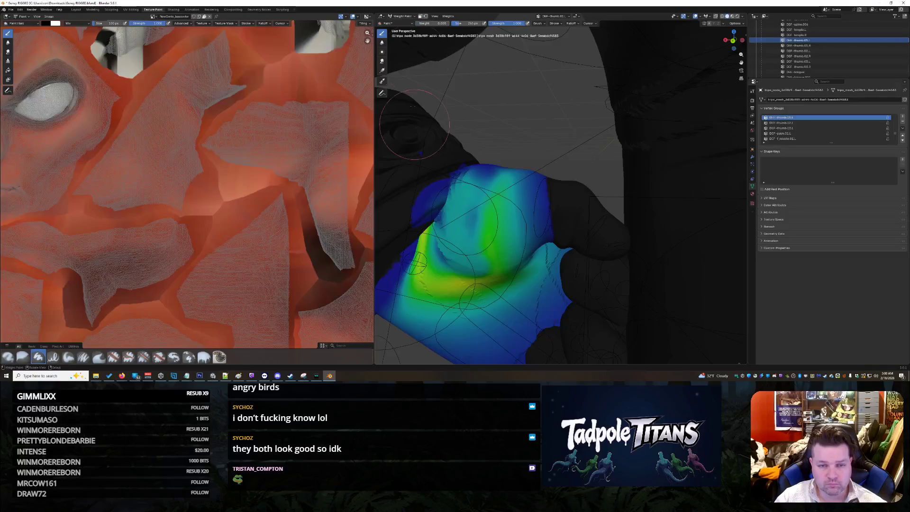
pyautogui.moveTo(417, 200)
pyautogui.mouseDown()
pyautogui.moveTo(415, 187)
pyautogui.moveTo(421, 205)
pyautogui.mouseUp()
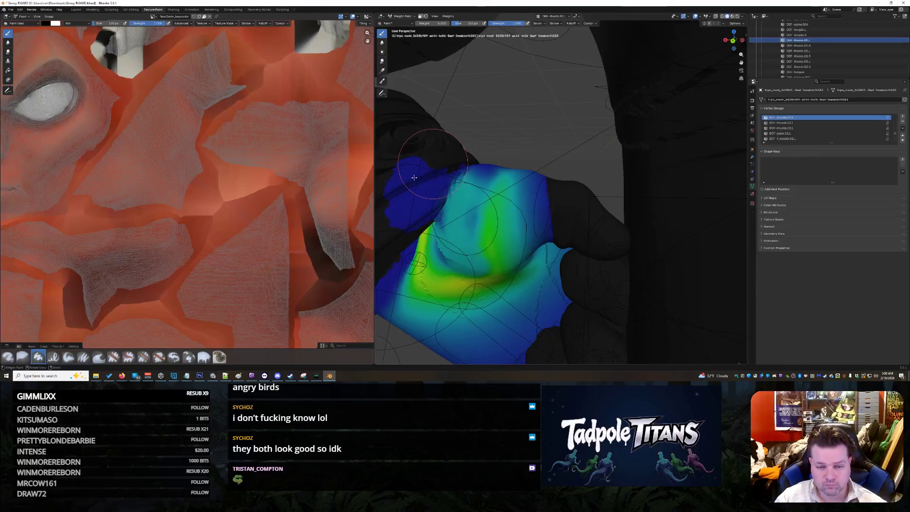
pyautogui.moveTo(409, 219)
pyautogui.mouseDown()
pyautogui.moveTo(411, 204)
pyautogui.moveTo(429, 209)
pyautogui.moveTo(430, 188)
pyautogui.moveTo(405, 175)
pyautogui.moveTo(398, 189)
pyautogui.moveTo(423, 195)
pyautogui.moveTo(434, 184)
pyautogui.mouseUp()
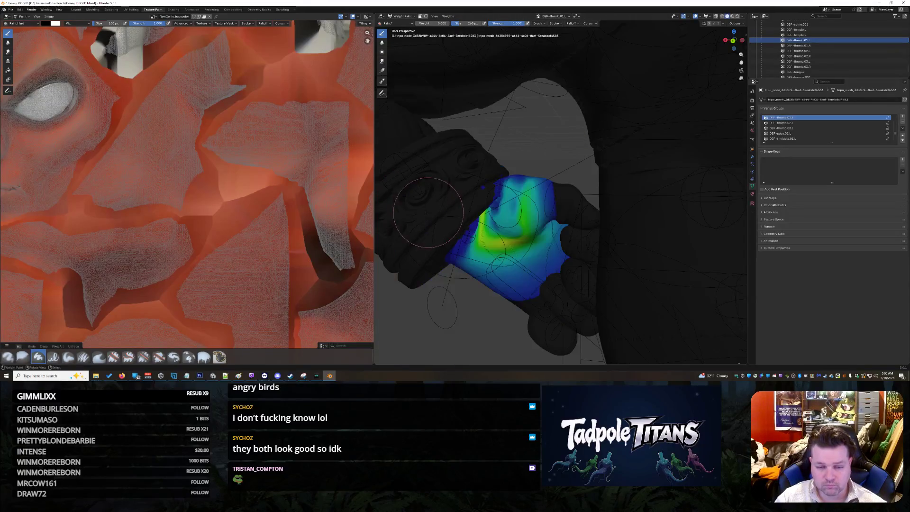
# - Paint weight 0.22 over the top of the hand, then orbit out to the whole figure
pyautogui.click(458, 150)
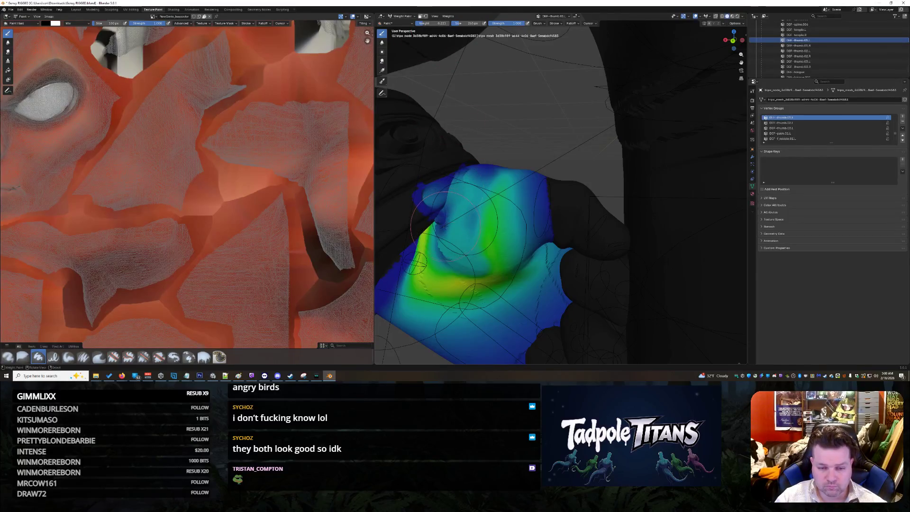
pyautogui.moveTo(477, 226); pyautogui.dragTo(467, 218, button='middle')
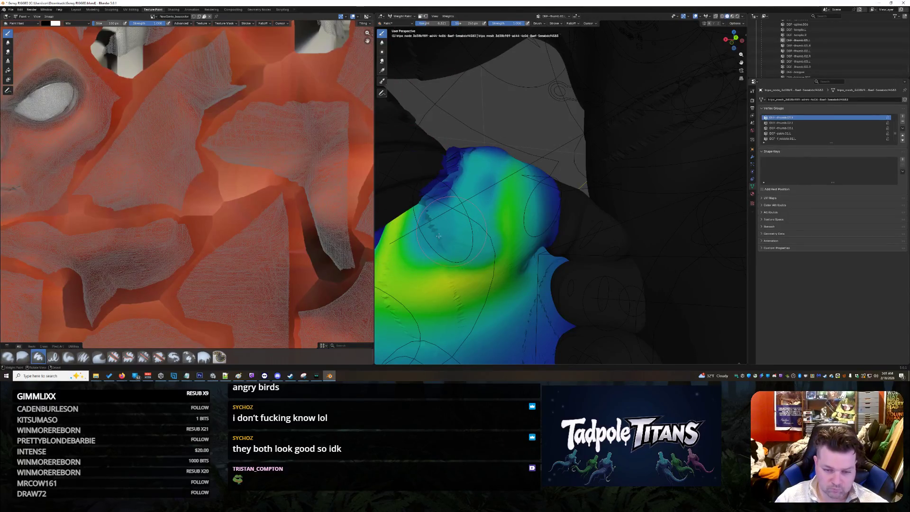
pyautogui.moveTo(428, 204)
pyautogui.mouseDown()
pyautogui.moveTo(448, 166)
pyautogui.moveTo(466, 159)
pyautogui.mouseUp()
pyautogui.moveTo(465, 159)
pyautogui.mouseDown(button='middle')
pyautogui.moveTo(480, 212)
pyautogui.moveTo(467, 200)
pyautogui.mouseUp(button='middle')
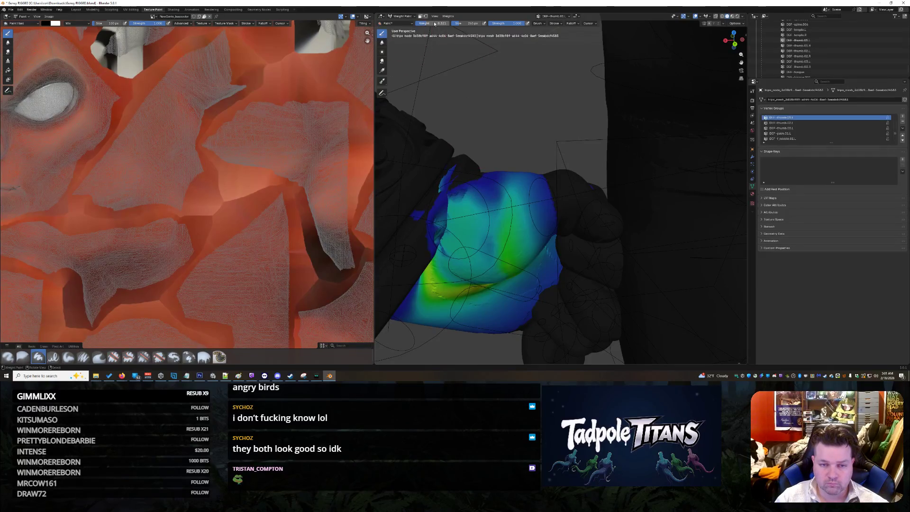
pyautogui.scroll(-5, 469, 97)
pyautogui.moveTo(469, 97)
pyautogui.mouseDown(button='middle')
pyautogui.moveTo(467, 132)
pyautogui.moveTo(575, 143)
pyautogui.moveTo(594, 157)
pyautogui.mouseUp(button='middle')
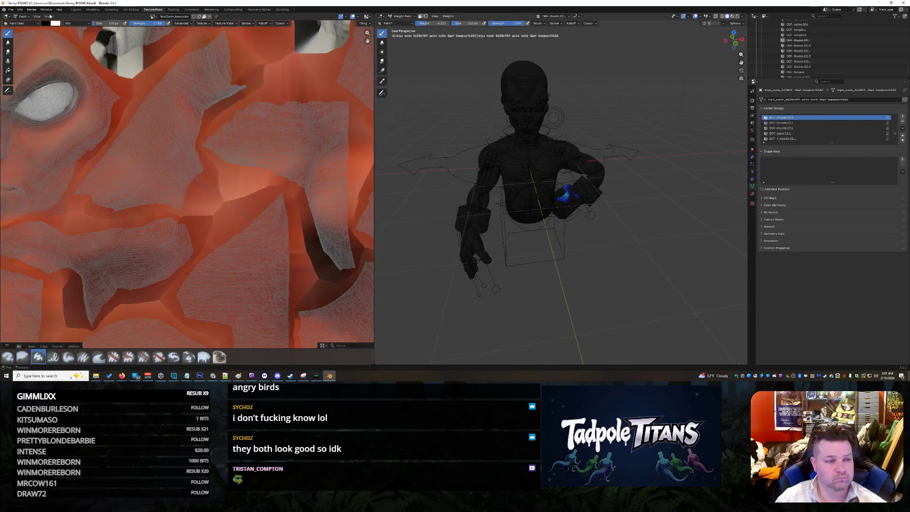
# - Back in Layout, select the character rig and put it in Pose Mode
pyautogui.click(76, 9)
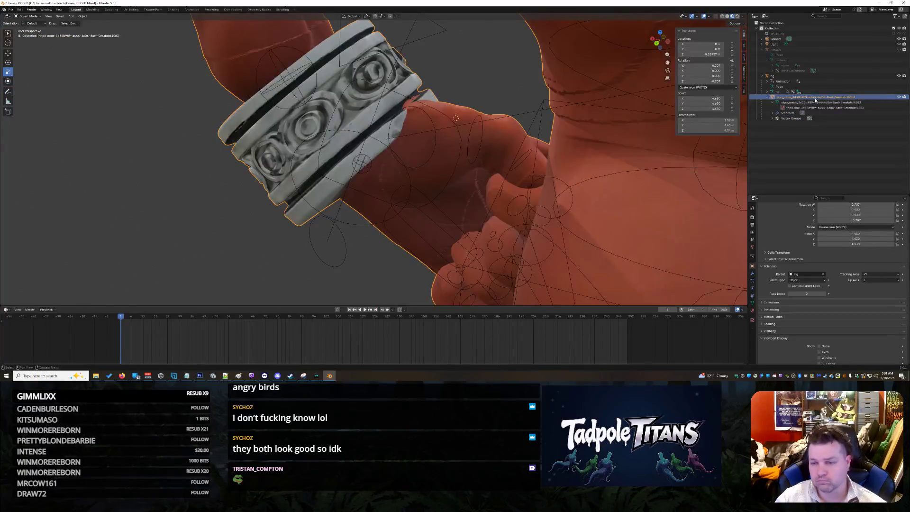
pyautogui.click(816, 76)
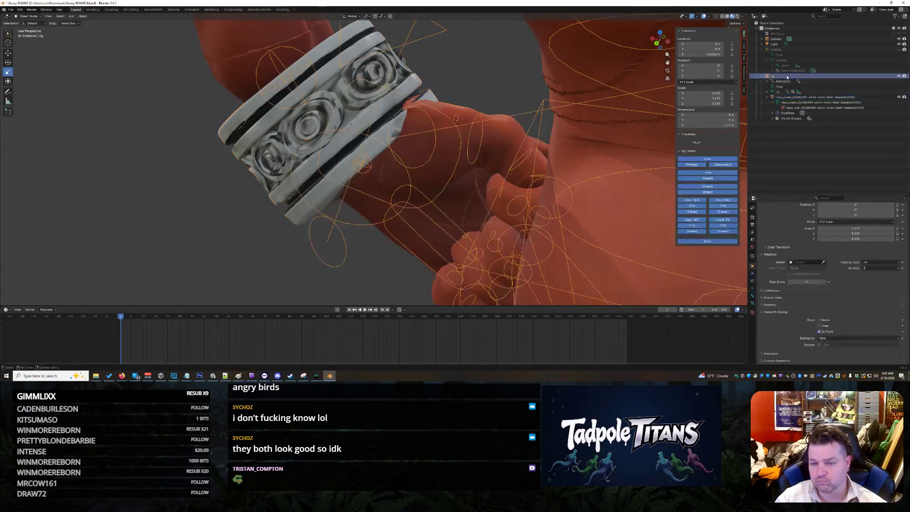
pyautogui.scroll(5, 550, 147)
pyautogui.scroll(-5, 550, 147)
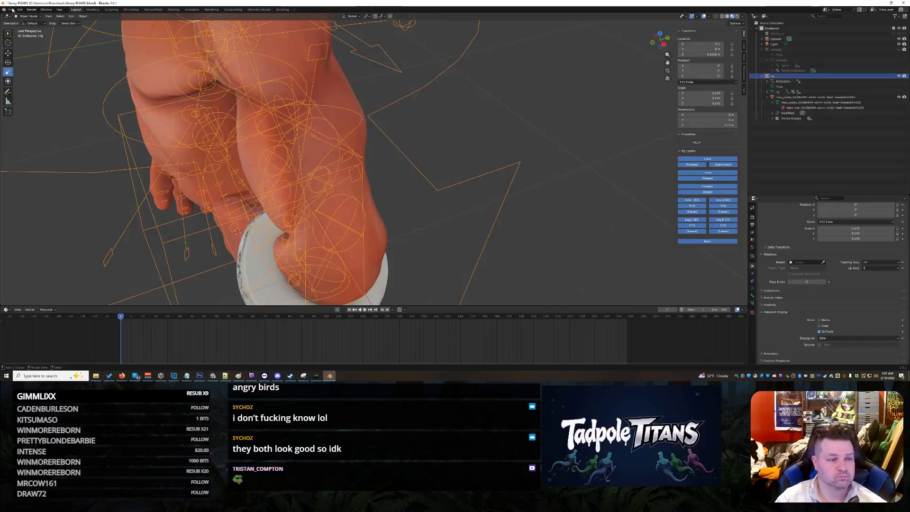
pyautogui.click(30, 16)
pyautogui.click(29, 33)
# - Move the forearm_tweak.L bone along the X axis
pyautogui.moveTo(332, 142); pyautogui.dragTo(384, 169, button='middle')
pyautogui.scroll(-4, 383, 170)
pyautogui.scroll(4, 383, 169)
pyautogui.moveTo(441, 171); pyautogui.dragTo(476, 171, button='middle')
pyautogui.scroll(-3, 479, 171)
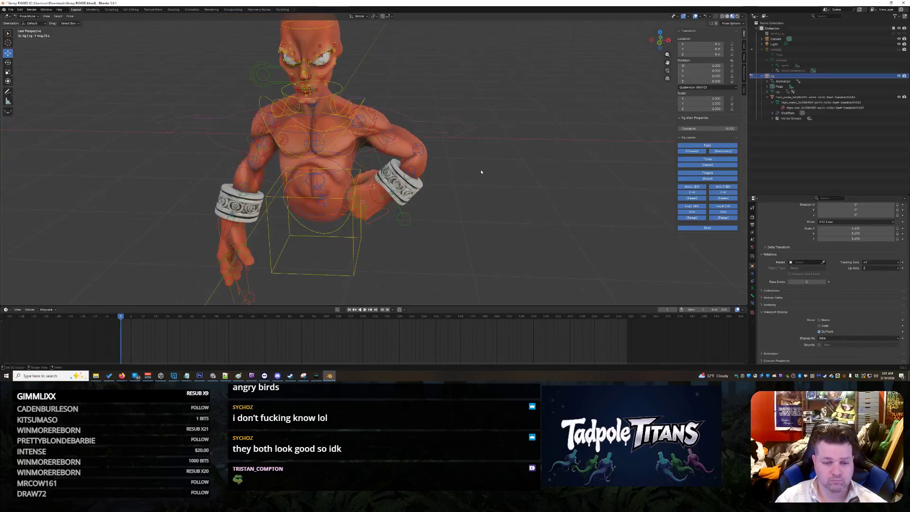
pyautogui.scroll(2, 482, 170)
pyautogui.click(431, 143)
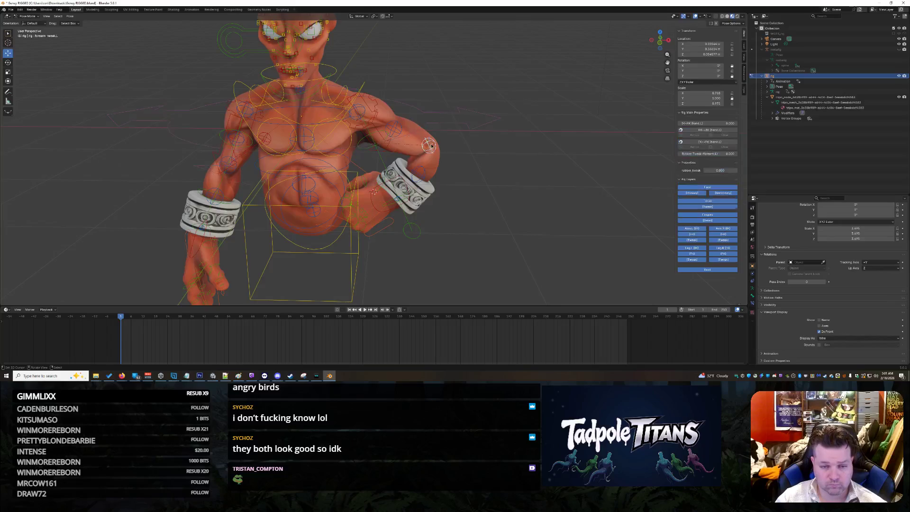
pyautogui.scroll(3, 498, 179)
pyautogui.press('g')
pyautogui.press('x')
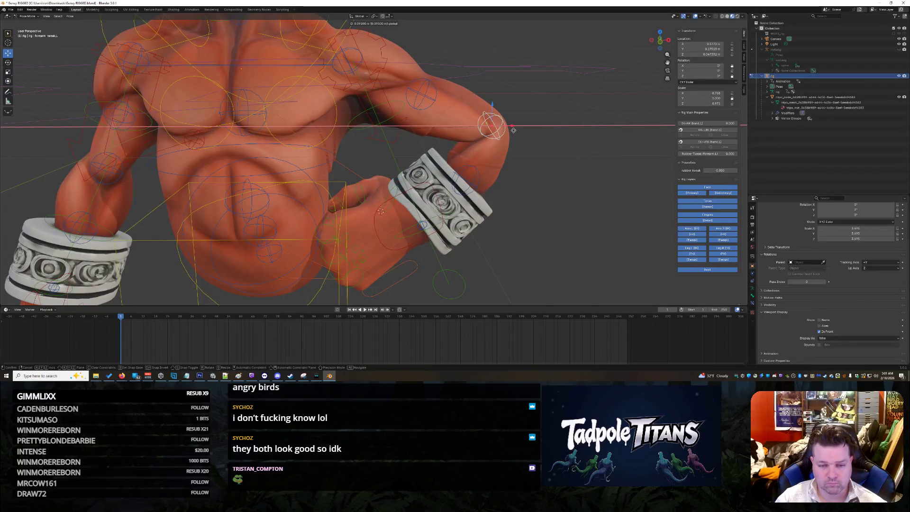
pyautogui.click(511, 130)
# - Shift forearm_tweak.L along the Y axis, then nudge it slightly along X
pyautogui.moveTo(511, 130)
pyautogui.mouseDown(button='middle')
pyautogui.moveTo(520, 163)
pyautogui.moveTo(471, 174)
pyautogui.moveTo(313, 156)
pyautogui.mouseUp(button='middle')
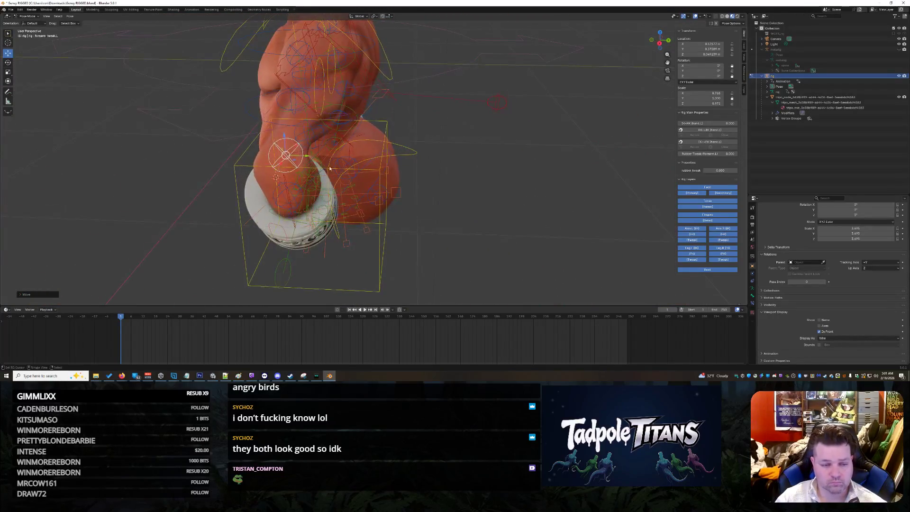
pyautogui.press('g')
pyautogui.press('y')
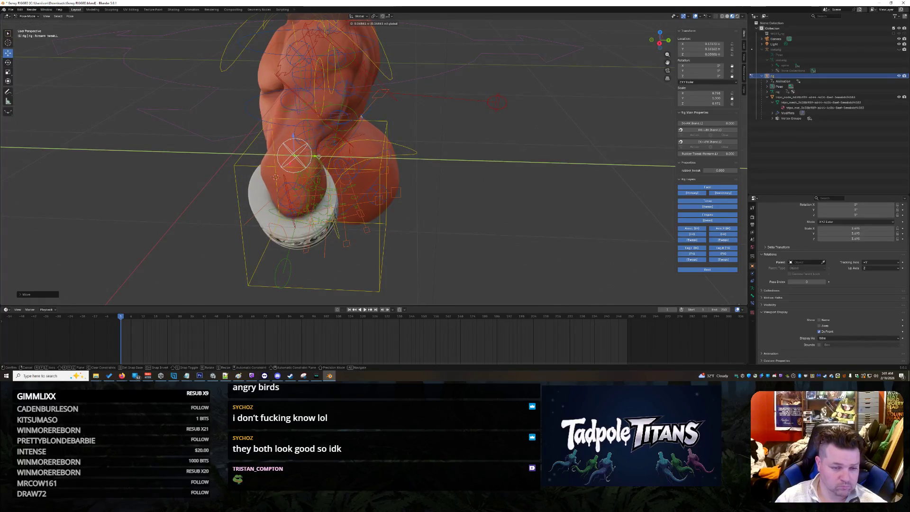
pyautogui.click(332, 159)
pyautogui.moveTo(332, 159); pyautogui.dragTo(473, 184, button='middle')
pyautogui.scroll(-6, 474, 183)
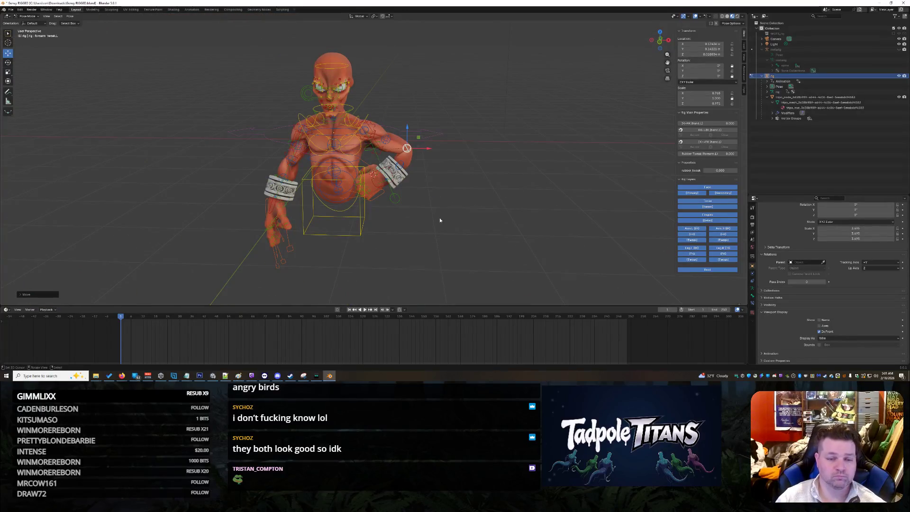
pyautogui.moveTo(430, 151); pyautogui.dragTo(427, 148)
pyautogui.click(427, 149)
pyautogui.scroll(5, 436, 224)
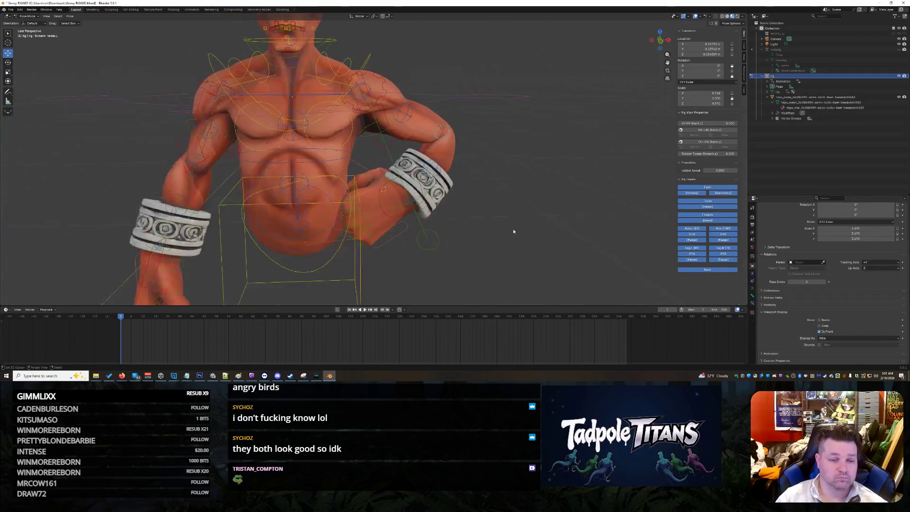
pyautogui.scroll(-5, 513, 228)
pyautogui.scroll(5, 513, 229)
pyautogui.moveTo(513, 229)
pyautogui.mouseDown(button='middle')
pyautogui.moveTo(524, 227)
pyautogui.moveTo(525, 251)
pyautogui.moveTo(524, 230)
pyautogui.mouseUp(button='middle')
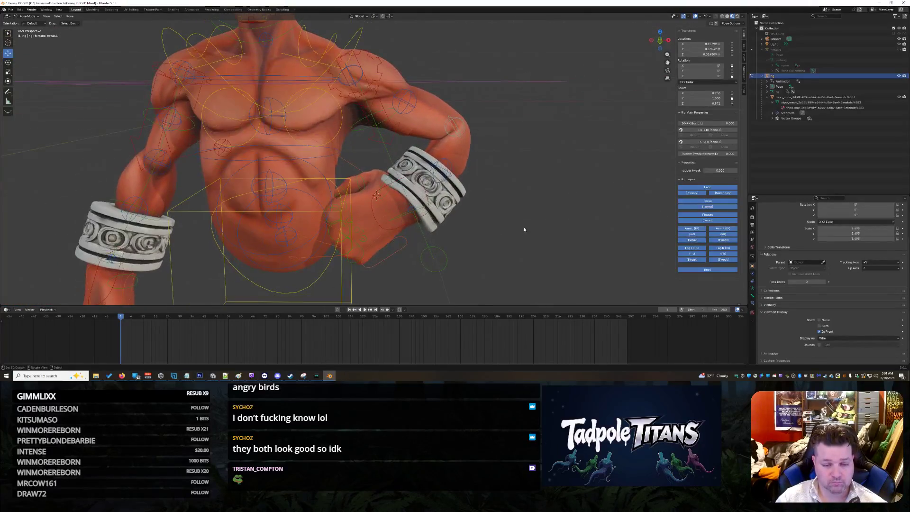
# - Rotate the hand_ik.L wrist control and return the rig to Object Mode
pyautogui.click(374, 210)
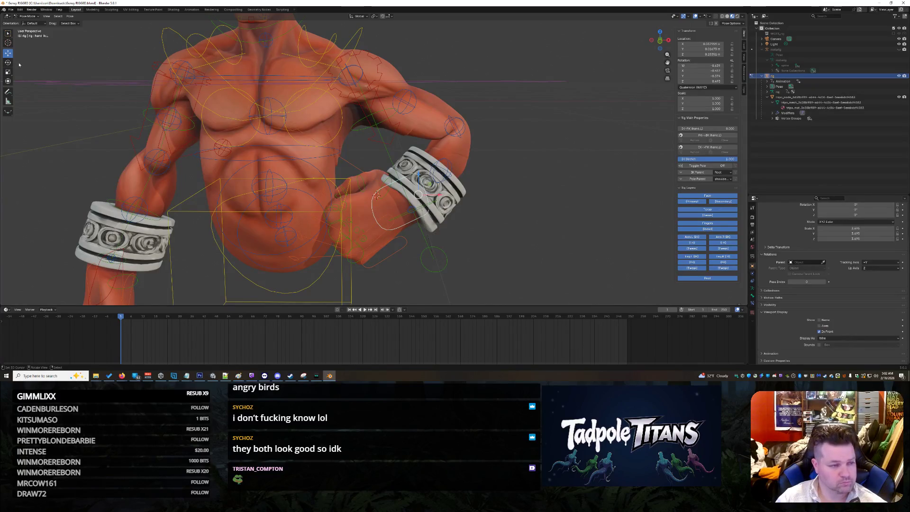
pyautogui.moveTo(418, 200)
pyautogui.mouseDown()
pyautogui.moveTo(410, 196)
pyautogui.moveTo(536, 208)
pyautogui.mouseUp()
pyautogui.moveTo(561, 239)
pyautogui.mouseDown(button='middle')
pyautogui.moveTo(585, 229)
pyautogui.moveTo(555, 228)
pyautogui.mouseUp(button='middle')
pyautogui.press('r')
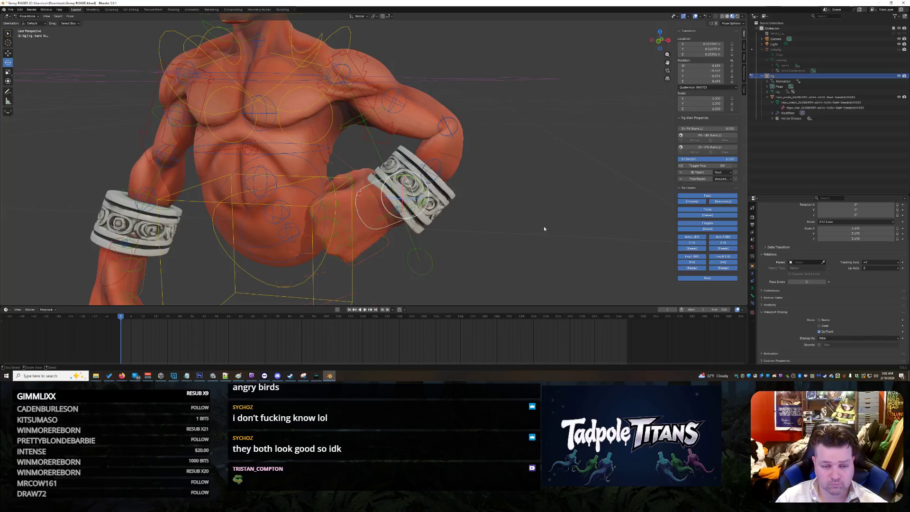
pyautogui.click(490, 238)
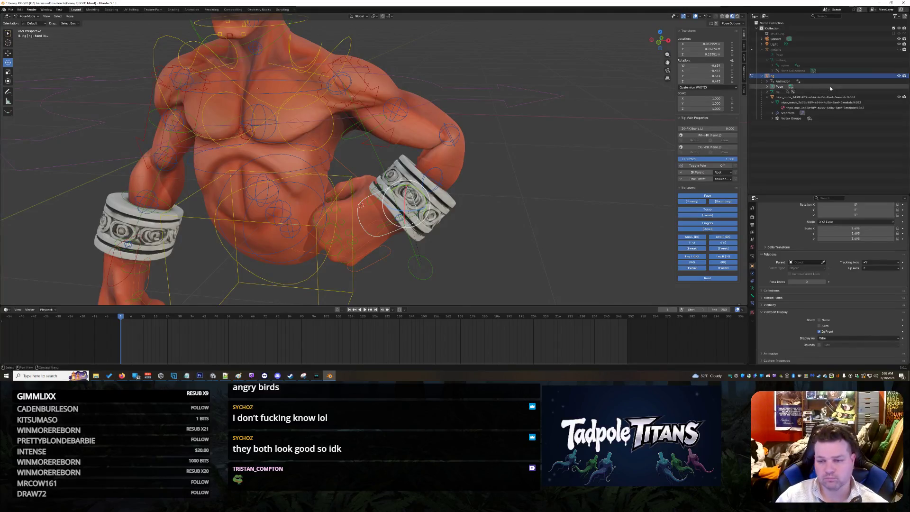
pyautogui.click(753, 78)
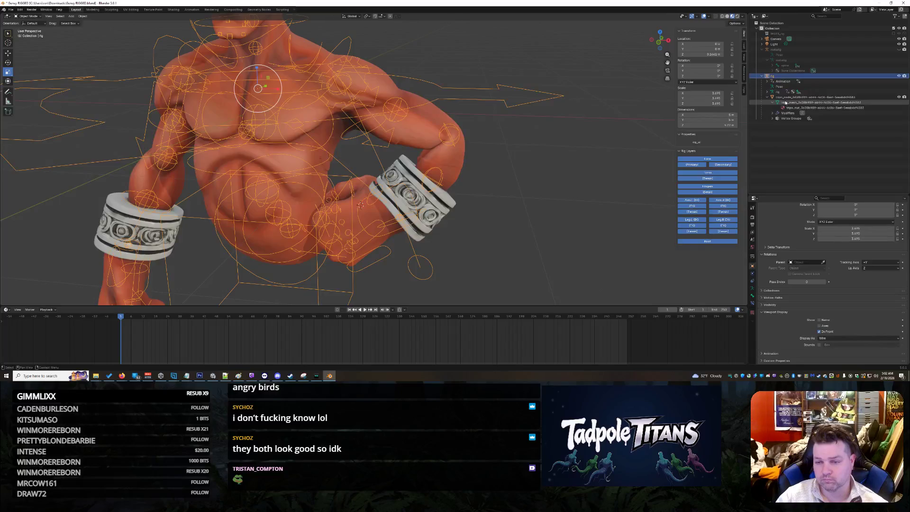
# - Select the body mesh and set the Texture Paint right view to Weight Paint near the wrist
pyautogui.click(806, 97)
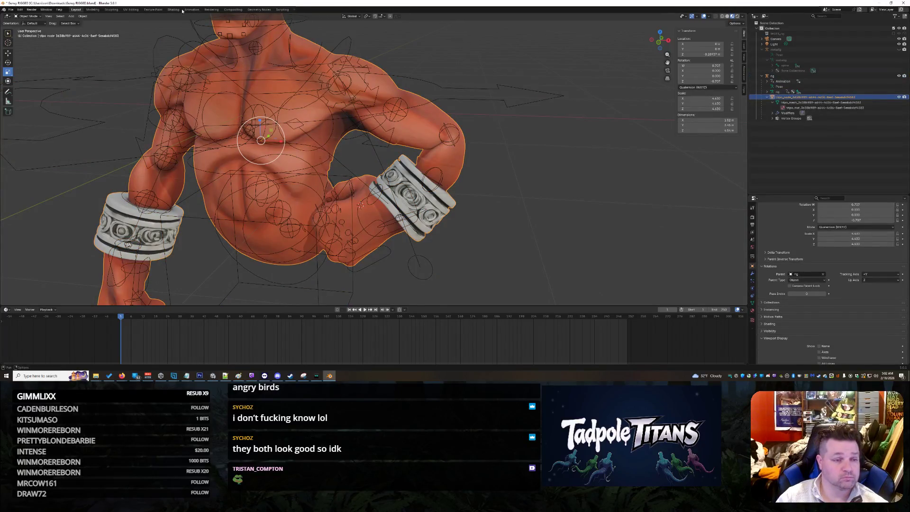
pyautogui.click(153, 10)
pyautogui.moveTo(633, 153)
pyautogui.mouseDown(button='middle')
pyautogui.moveTo(658, 169)
pyautogui.moveTo(486, 154)
pyautogui.moveTo(622, 223)
pyautogui.moveTo(616, 228)
pyautogui.moveTo(677, 207)
pyautogui.mouseUp(button='middle')
pyautogui.scroll(5, 575, 159)
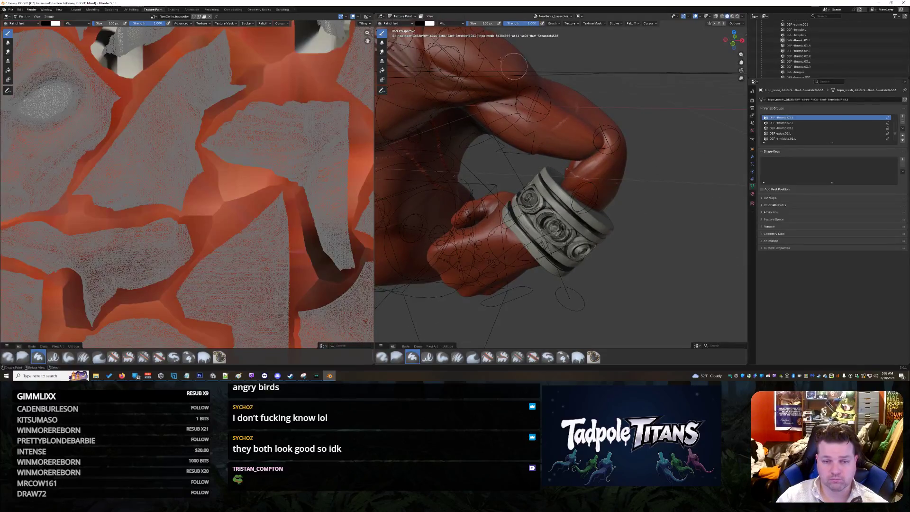
pyautogui.click(403, 16)
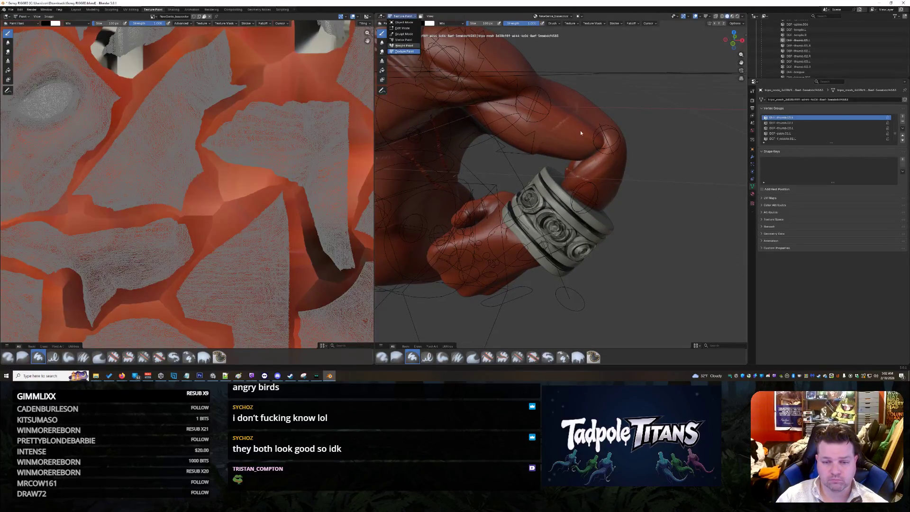
pyautogui.press('w')
pyautogui.moveTo(671, 190); pyautogui.dragTo(675, 188, button='middle')
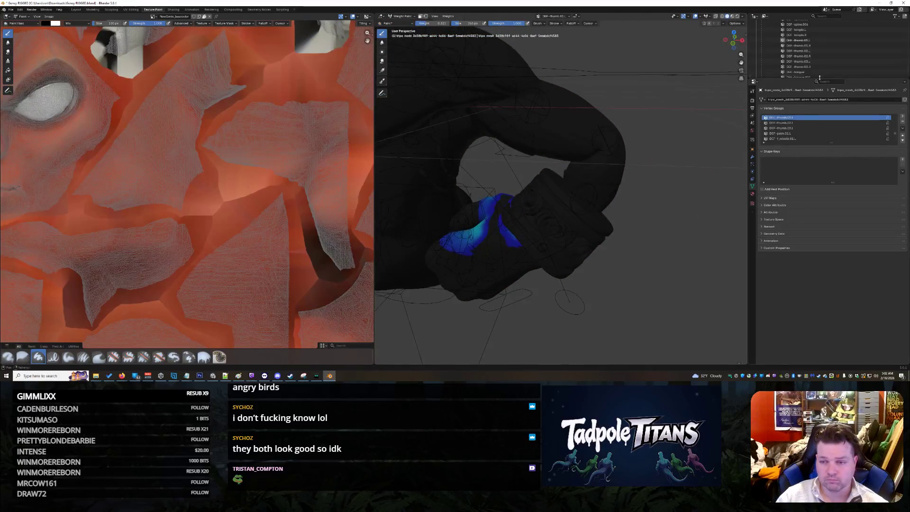
pyautogui.scroll(1, 824, 60)
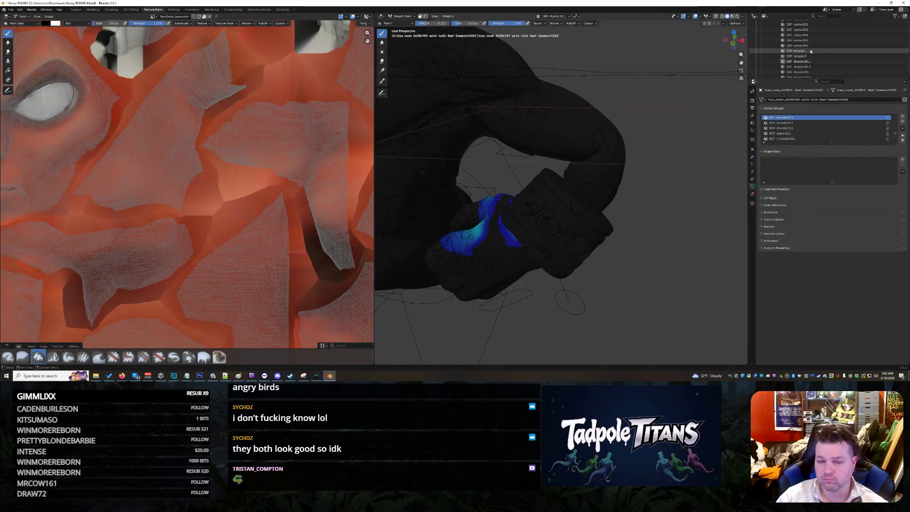
# - Cycle the active vertex group through DEF-temple.L and DEF-palm.04.L, .02.L, .03.L to inspect weights
pyautogui.click(806, 51)
pyautogui.scroll(5, 810, 45)
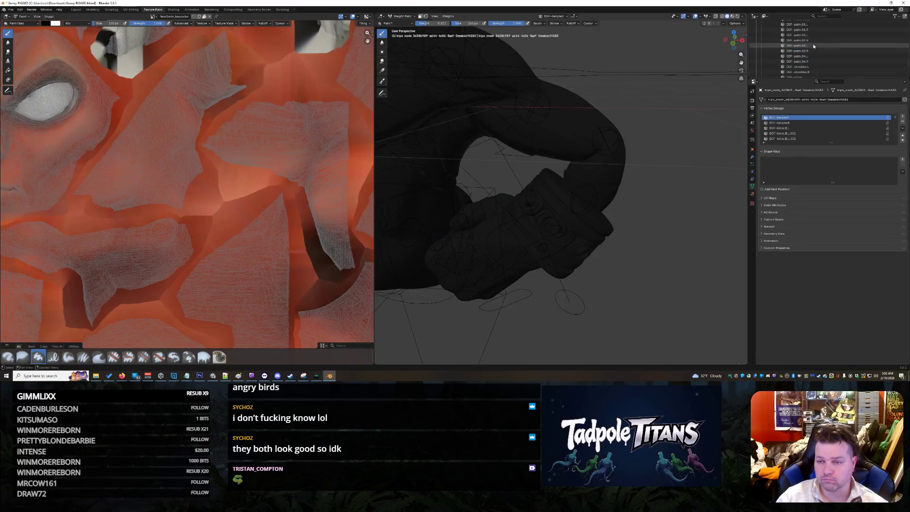
pyautogui.click(809, 57)
pyautogui.scroll(2, 809, 58)
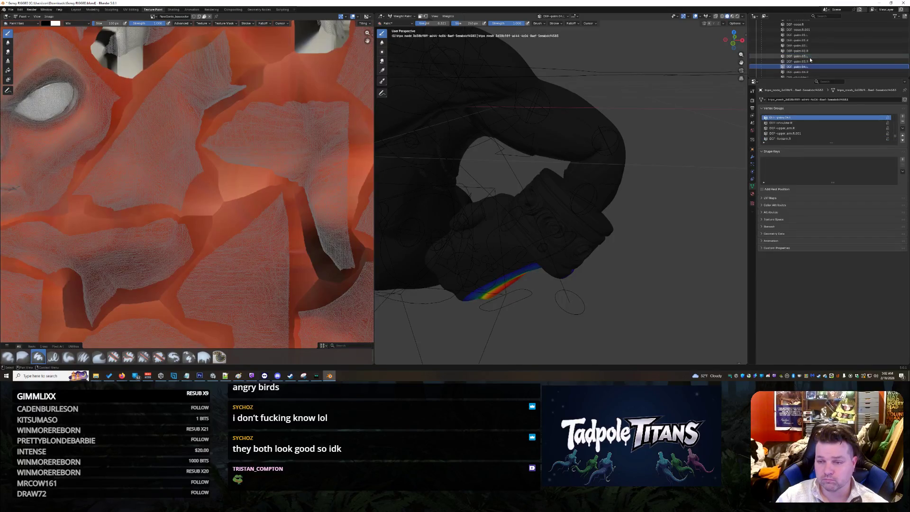
pyautogui.click(808, 51)
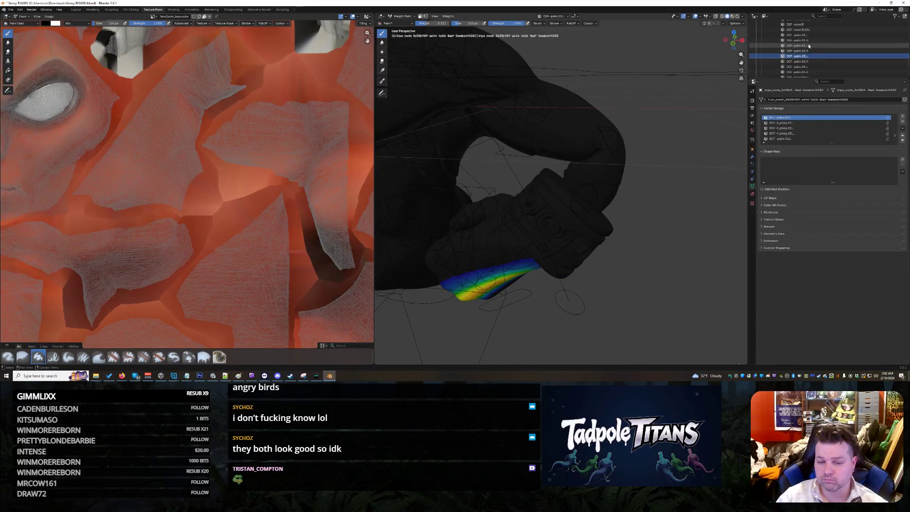
pyautogui.click(807, 45)
pyautogui.click(806, 35)
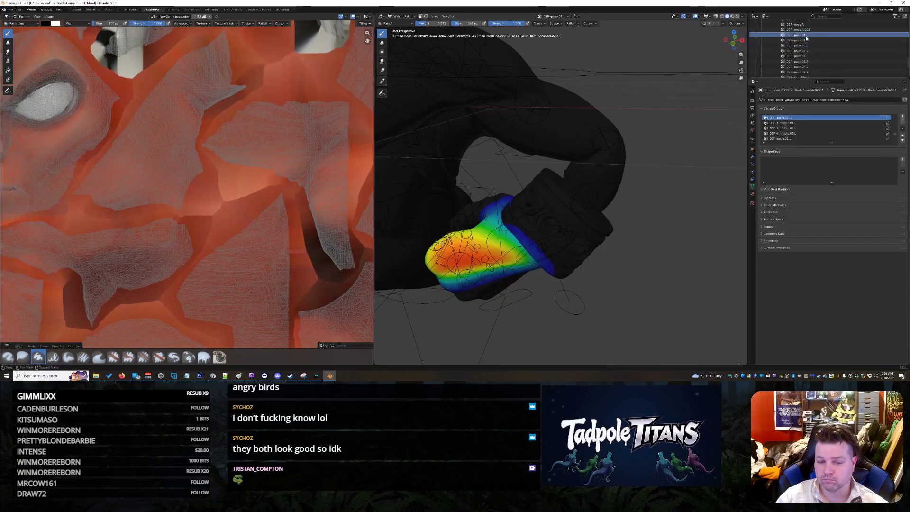
# - Paint DEF-palm.03.L weight down to zero in a stripe along the hand's wrist edge
pyautogui.moveTo(592, 213)
pyautogui.mouseDown(button='middle')
pyautogui.moveTo(598, 207)
pyautogui.moveTo(583, 214)
pyautogui.mouseUp(button='middle')
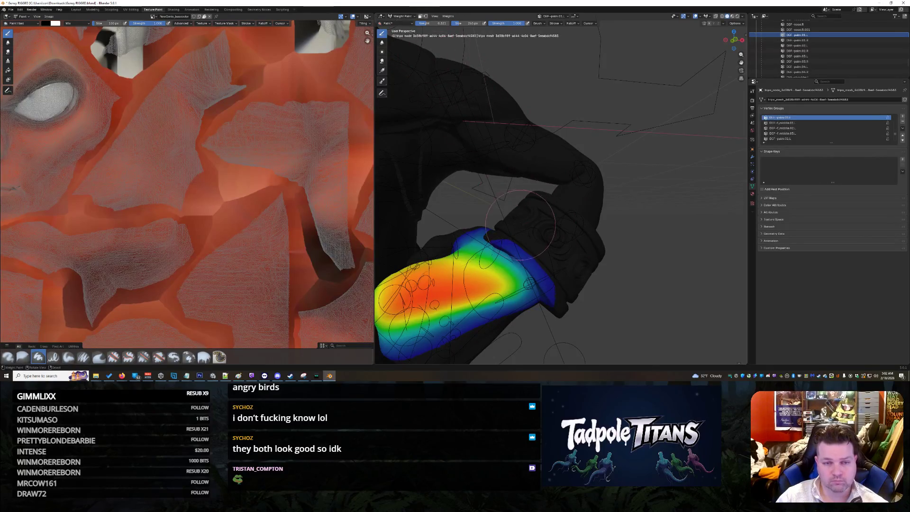
pyautogui.moveTo(539, 278); pyautogui.dragTo(540, 278, button='middle')
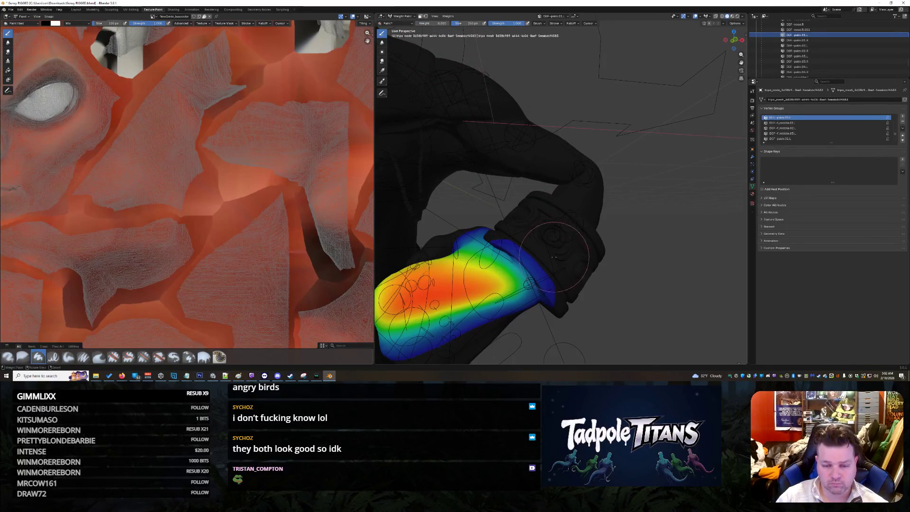
pyautogui.moveTo(524, 268); pyautogui.dragTo(545, 284)
pyautogui.moveTo(507, 247); pyautogui.dragTo(497, 237)
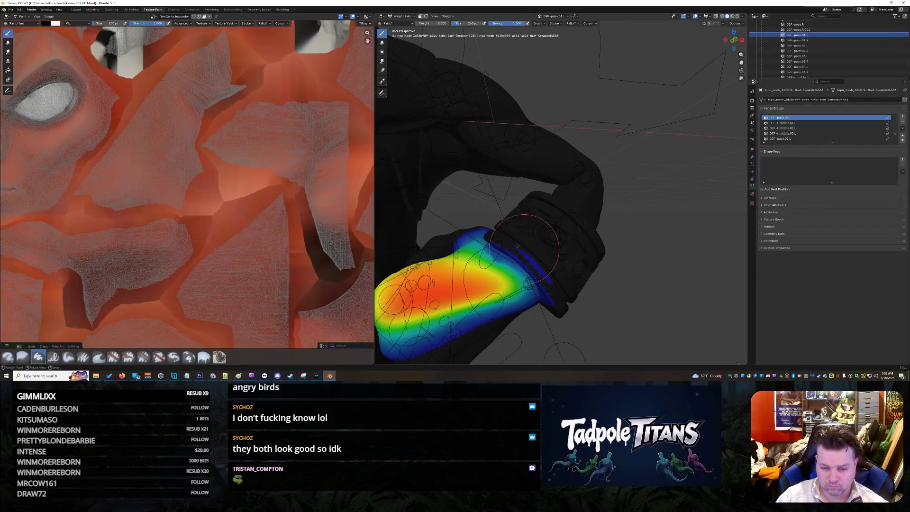
pyautogui.moveTo(526, 265); pyautogui.dragTo(549, 302)
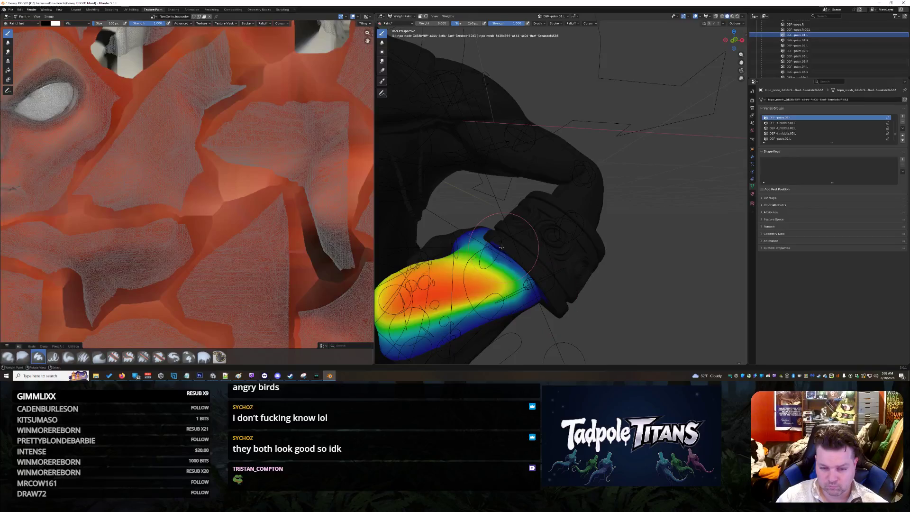
# - Zoom out toward the torso and switch to the DEF-hand.L vertex group
pyautogui.moveTo(497, 246)
pyautogui.mouseDown(button='middle')
pyautogui.moveTo(569, 222)
pyautogui.moveTo(502, 220)
pyautogui.mouseUp(button='middle')
pyautogui.scroll(1, 809, 52)
pyautogui.scroll(5, 809, 52)
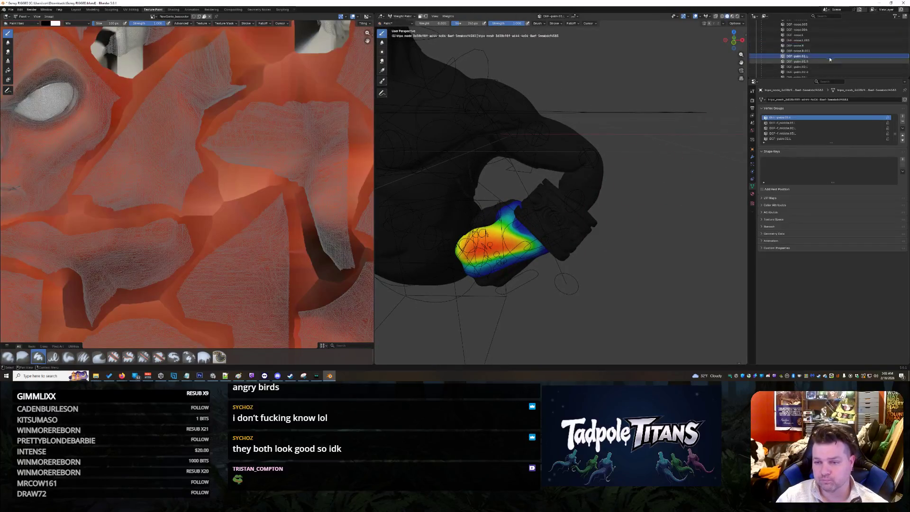
pyautogui.scroll(6, 824, 46)
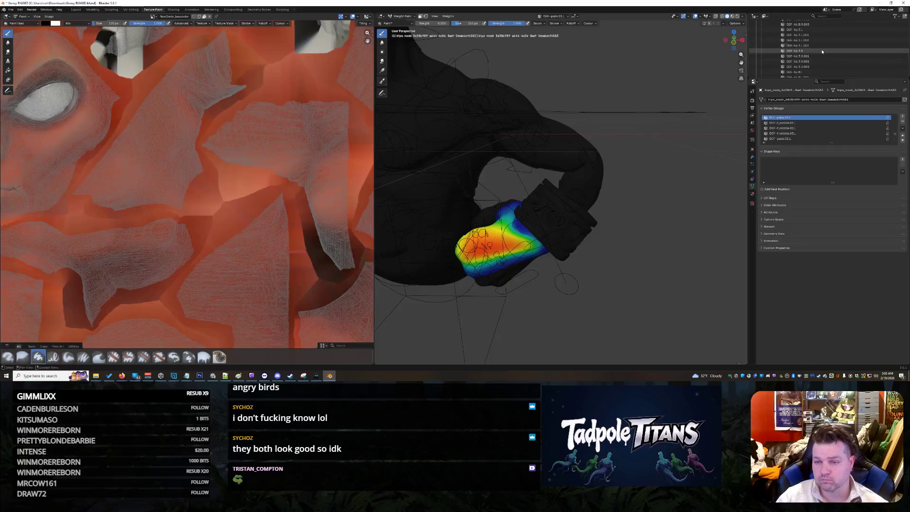
pyautogui.scroll(2, 817, 52)
pyautogui.click(816, 57)
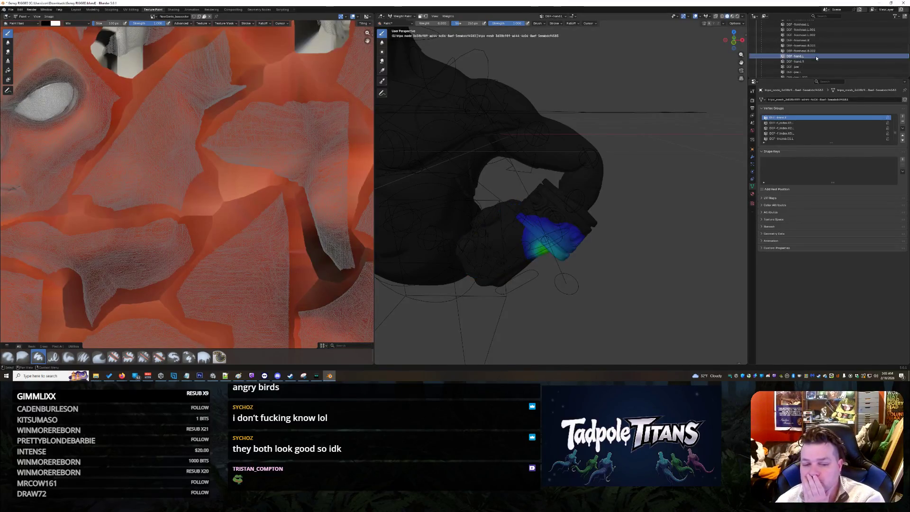
# - Paint zero weight across the hand's upper wristband, undoing the last stroke that went too low
pyautogui.moveTo(670, 223); pyautogui.dragTo(665, 207, button='middle')
pyautogui.moveTo(587, 239)
pyautogui.mouseDown()
pyautogui.moveTo(576, 253)
pyautogui.moveTo(568, 236)
pyautogui.moveTo(542, 234)
pyautogui.moveTo(559, 241)
pyautogui.moveTo(569, 227)
pyautogui.moveTo(578, 281)
pyautogui.moveTo(576, 251)
pyautogui.moveTo(559, 266)
pyautogui.moveTo(539, 231)
pyautogui.mouseUp()
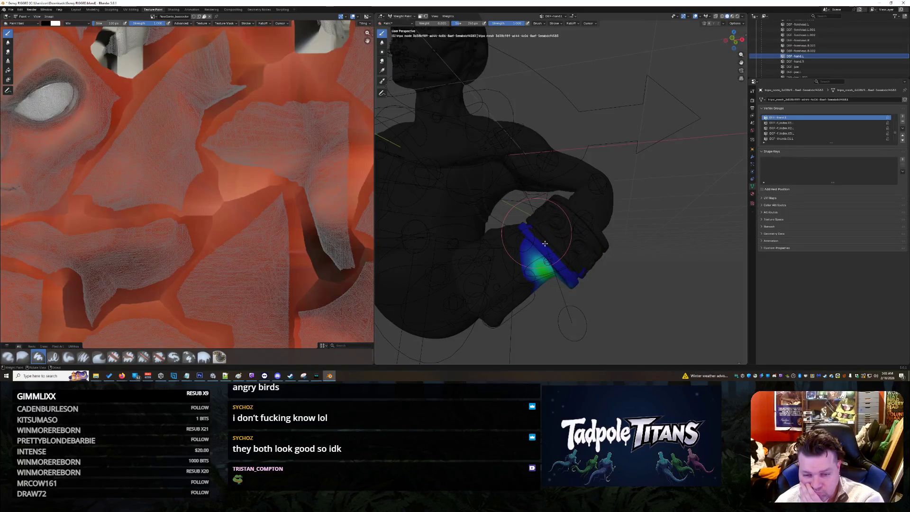
pyautogui.moveTo(606, 269); pyautogui.dragTo(610, 232, button='middle')
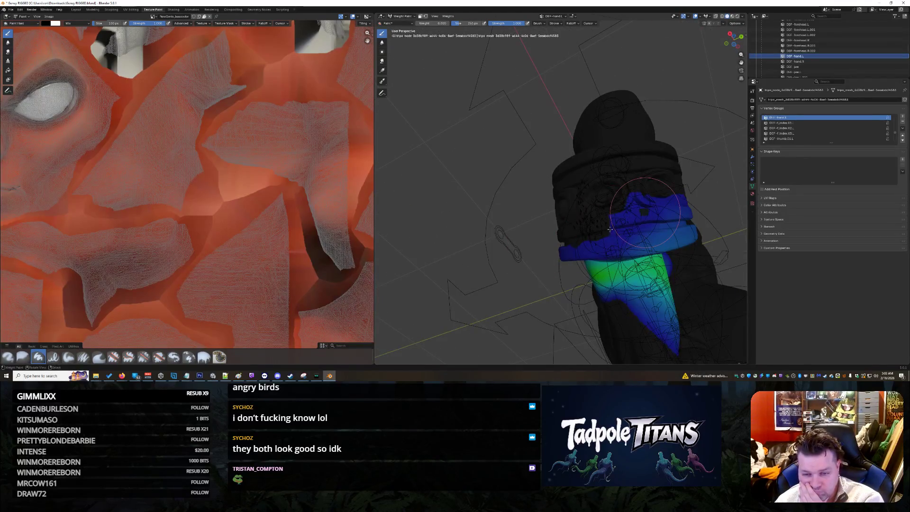
pyautogui.moveTo(590, 235); pyautogui.dragTo(681, 227)
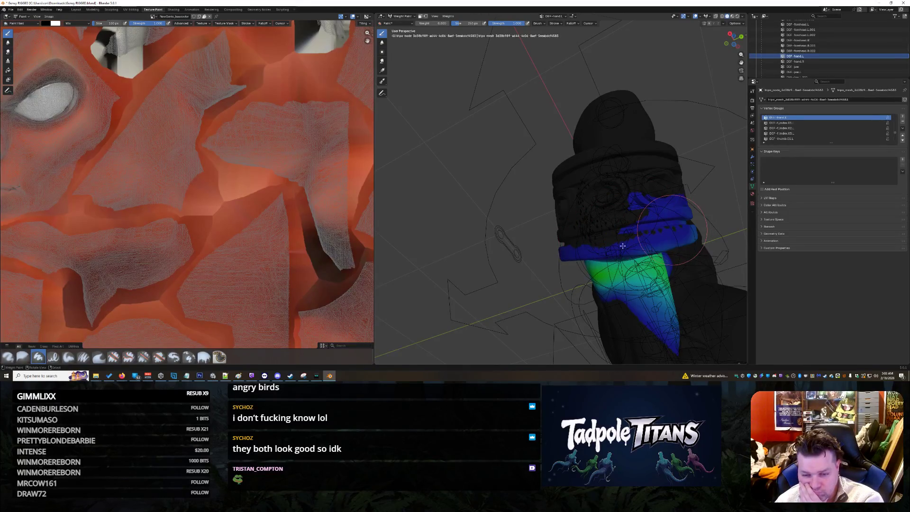
pyautogui.moveTo(589, 249); pyautogui.dragTo(639, 181, button='middle')
pyautogui.moveTo(638, 181)
pyautogui.mouseDown()
pyautogui.moveTo(554, 259)
pyautogui.moveTo(582, 256)
pyautogui.mouseUp()
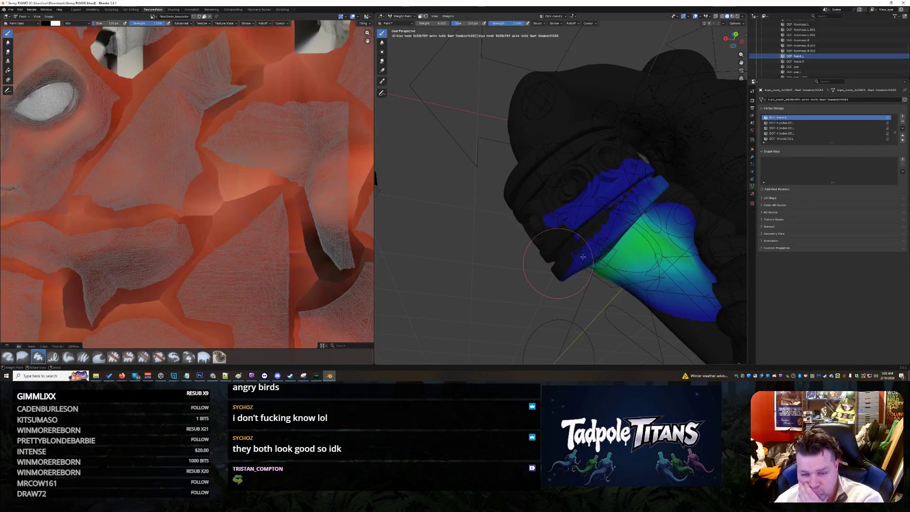
pyautogui.hotkey('ctrl', 'z')
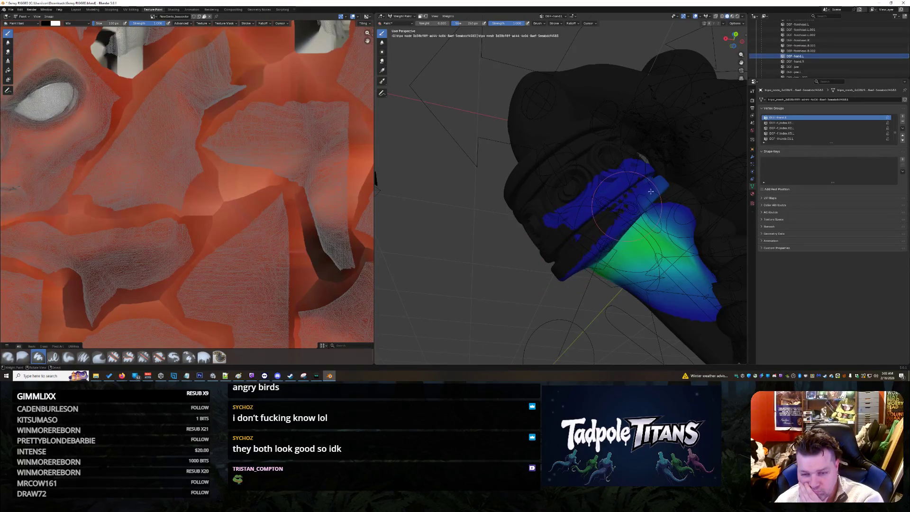
# - Repaint zero weight onto the blue band, then switch to the DEF-forearm.R weights
pyautogui.moveTo(664, 182); pyautogui.dragTo(586, 223, button='middle')
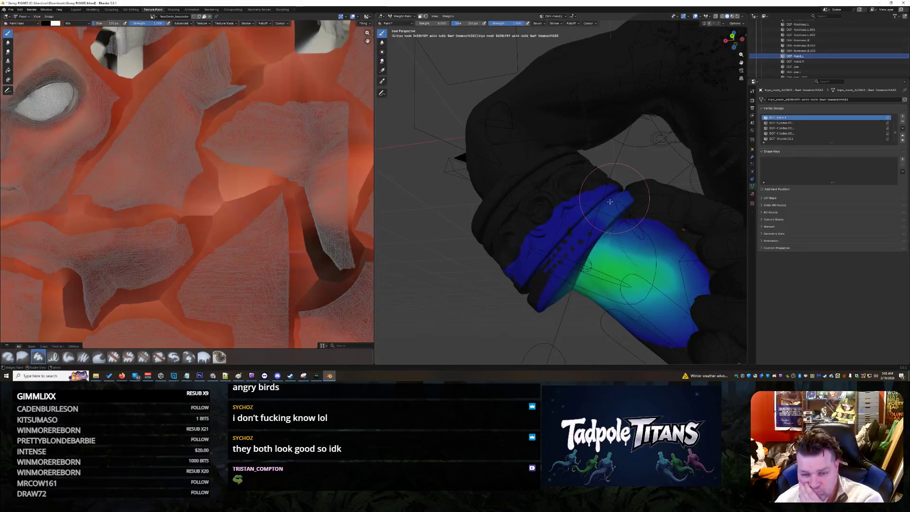
pyautogui.moveTo(583, 224); pyautogui.dragTo(545, 252)
pyautogui.moveTo(526, 267); pyautogui.dragTo(547, 248, button='middle')
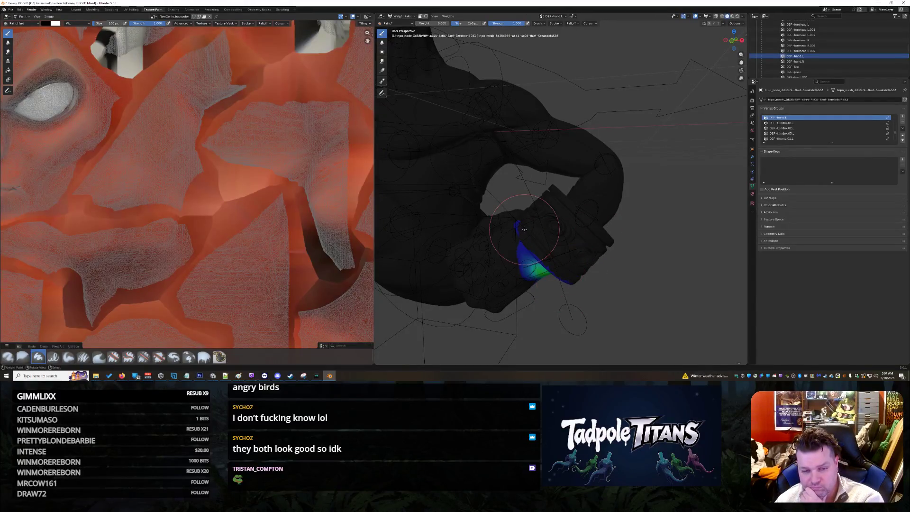
pyautogui.scroll(3, 828, 41)
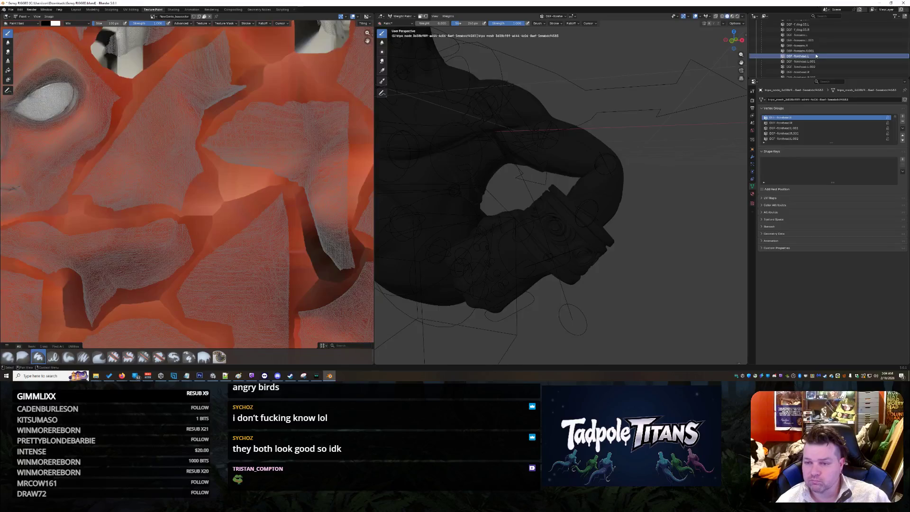
pyautogui.click(811, 45)
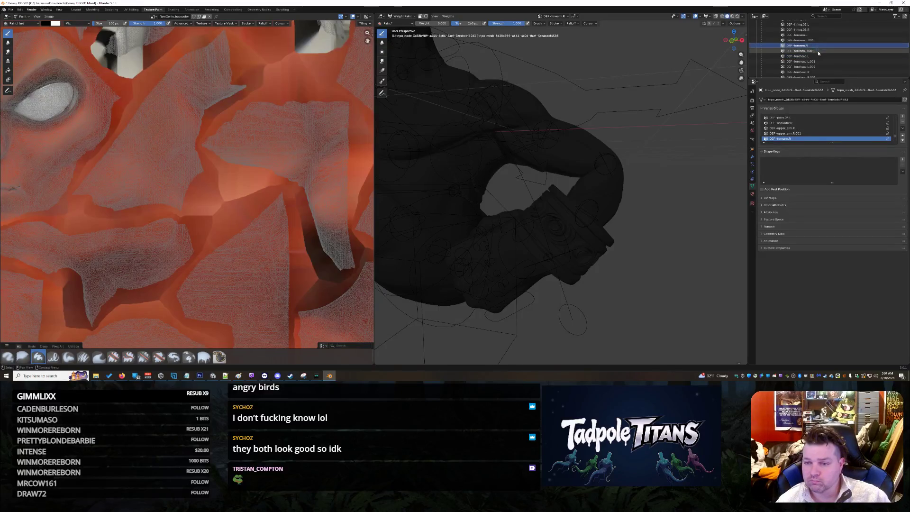
# - Switch to DEF-forearm.L.001 and dab low weight onto the forearm just above the bracelet
pyautogui.click(818, 50)
pyautogui.click(813, 40)
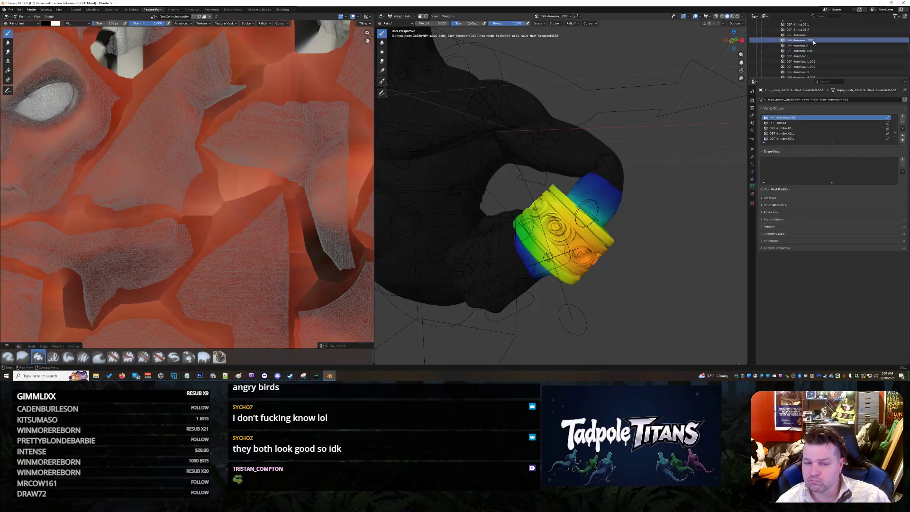
pyautogui.moveTo(559, 214)
pyautogui.mouseDown(button='middle')
pyautogui.moveTo(531, 204)
pyautogui.moveTo(493, 210)
pyautogui.moveTo(526, 206)
pyautogui.mouseUp(button='middle')
pyautogui.moveTo(615, 189); pyautogui.dragTo(642, 202)
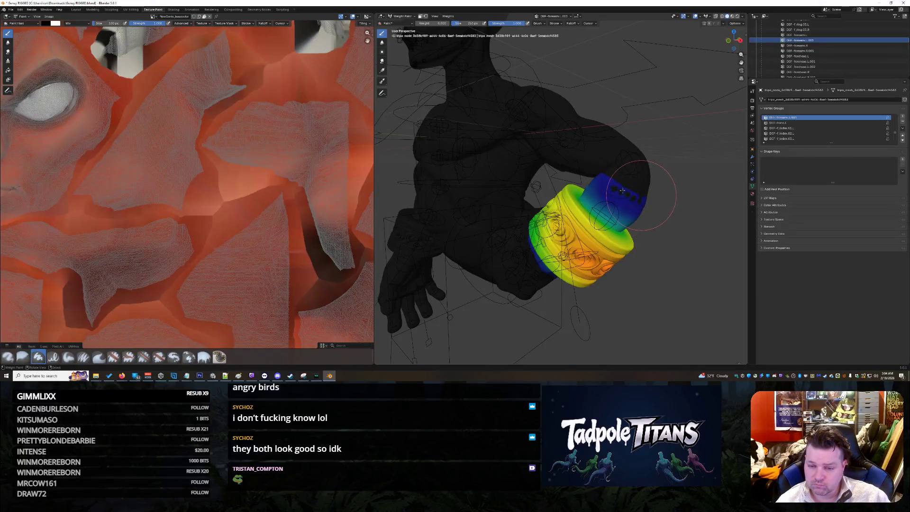
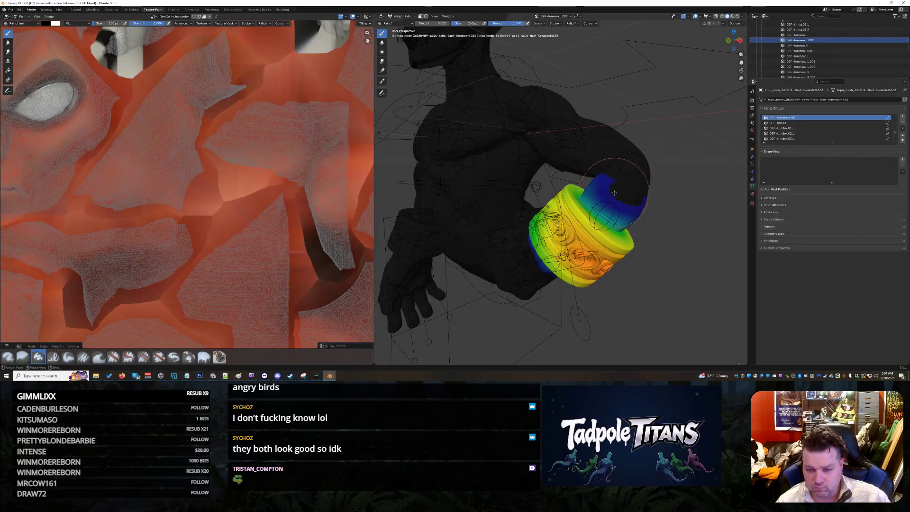
# - Paint 0.000 weight over the upper forearm above the bracer, erasing the stray blue specks
pyautogui.moveTo(659, 178); pyautogui.dragTo(581, 156, button='middle')
pyautogui.moveTo(550, 163); pyautogui.dragTo(542, 117)
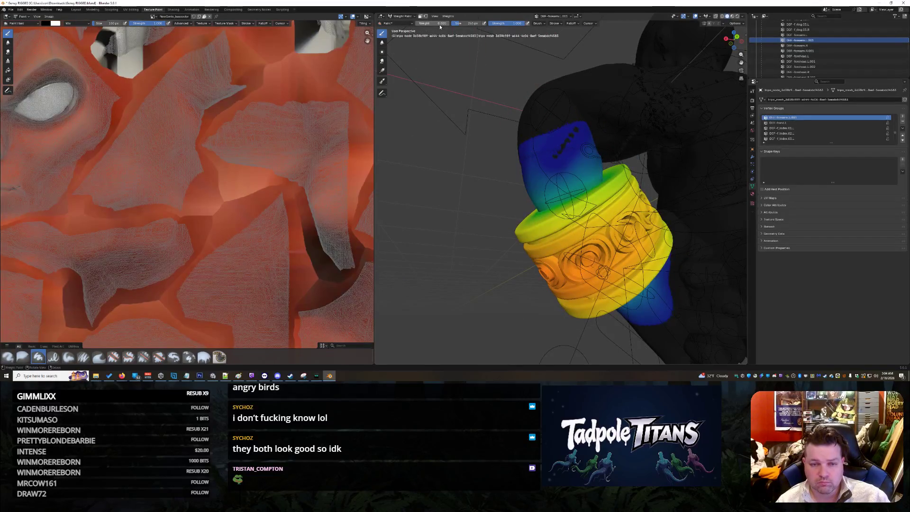
pyautogui.moveTo(578, 150)
pyautogui.mouseDown()
pyautogui.moveTo(561, 158)
pyautogui.moveTo(575, 158)
pyautogui.moveTo(566, 135)
pyautogui.moveTo(578, 142)
pyautogui.moveTo(573, 124)
pyautogui.moveTo(590, 134)
pyautogui.moveTo(587, 123)
pyautogui.moveTo(602, 142)
pyautogui.moveTo(569, 123)
pyautogui.moveTo(531, 160)
pyautogui.moveTo(518, 156)
pyautogui.mouseUp()
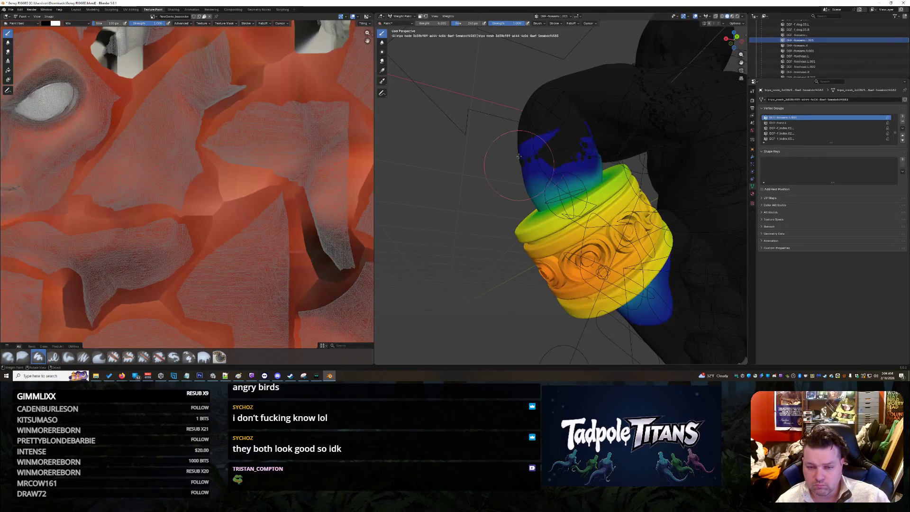
pyautogui.moveTo(652, 234); pyautogui.dragTo(640, 183, button='middle')
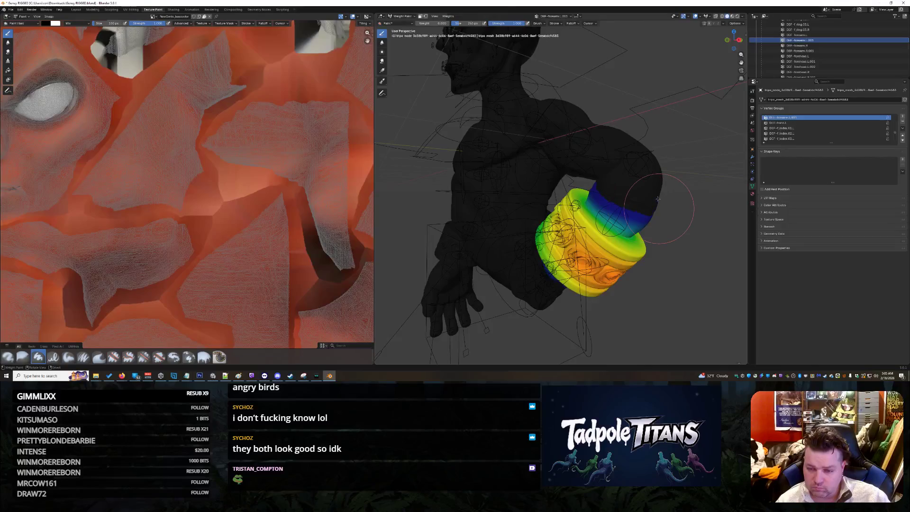
pyautogui.moveTo(657, 198); pyautogui.dragTo(550, 194, button='middle')
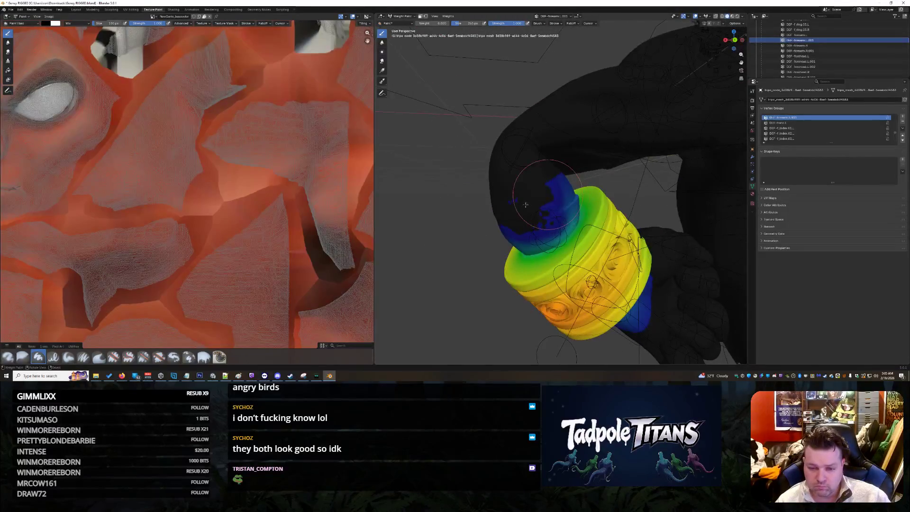
pyautogui.moveTo(510, 209)
pyautogui.mouseDown()
pyautogui.moveTo(508, 193)
pyautogui.moveTo(564, 185)
pyautogui.mouseUp()
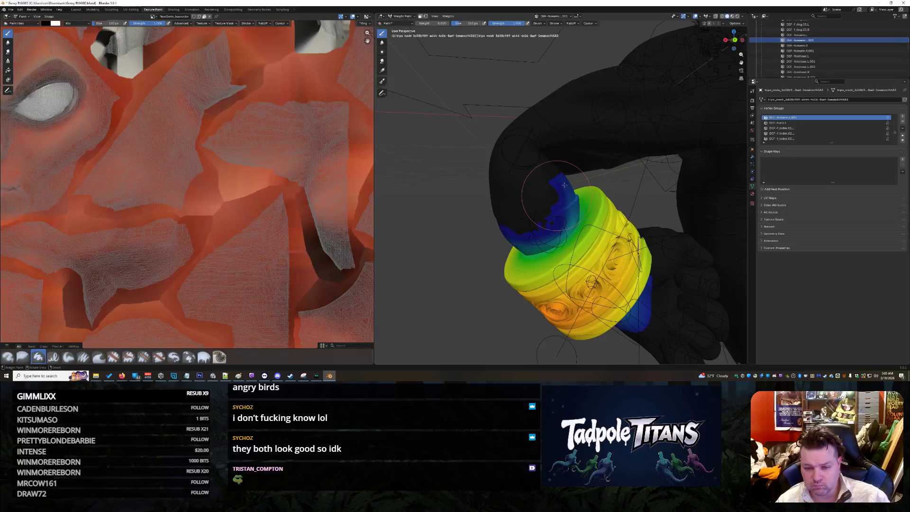
pyautogui.moveTo(559, 187); pyautogui.dragTo(530, 200, button='middle')
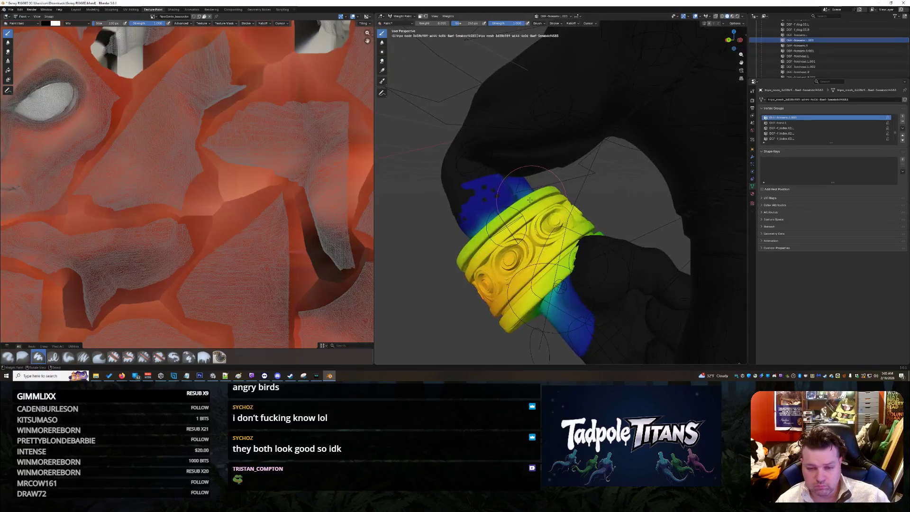
pyautogui.moveTo(492, 196)
pyautogui.mouseDown()
pyautogui.moveTo(469, 199)
pyautogui.moveTo(493, 175)
pyautogui.moveTo(524, 180)
pyautogui.moveTo(467, 184)
pyautogui.moveTo(511, 183)
pyautogui.mouseUp()
pyautogui.moveTo(519, 182)
pyautogui.mouseDown(button='middle')
pyautogui.moveTo(609, 204)
pyautogui.moveTo(626, 199)
pyautogui.moveTo(607, 204)
pyautogui.mouseUp(button='middle')
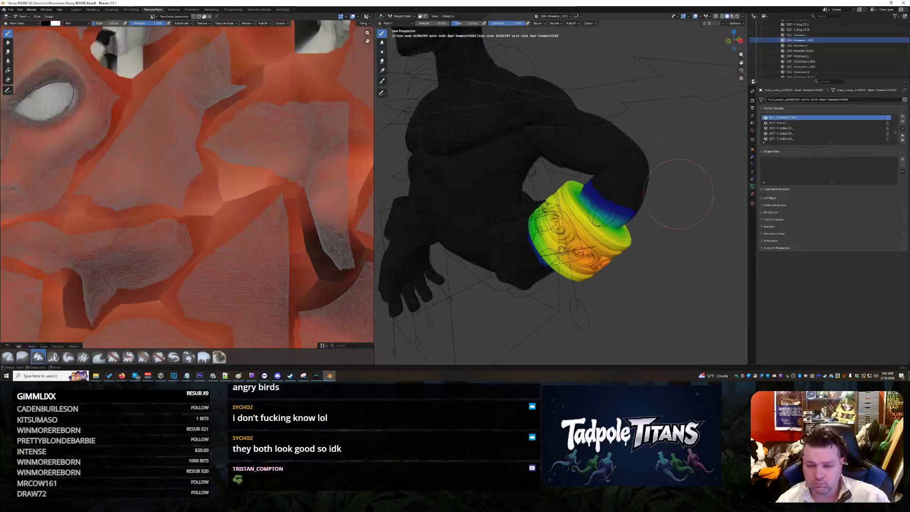
pyautogui.scroll(2, 831, 64)
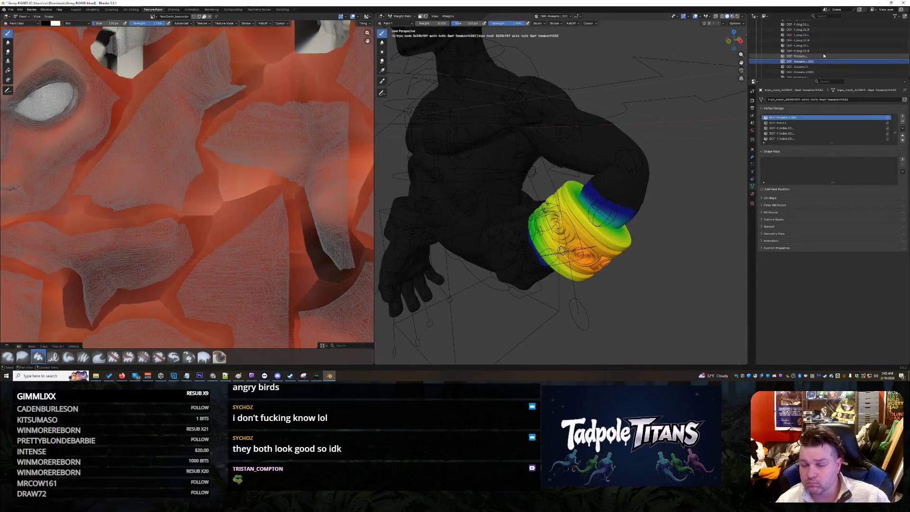
# - Switch to the DEF-forearm.L vertex group and undo the stray zero-weight strokes on the forearm
pyautogui.click(823, 56)
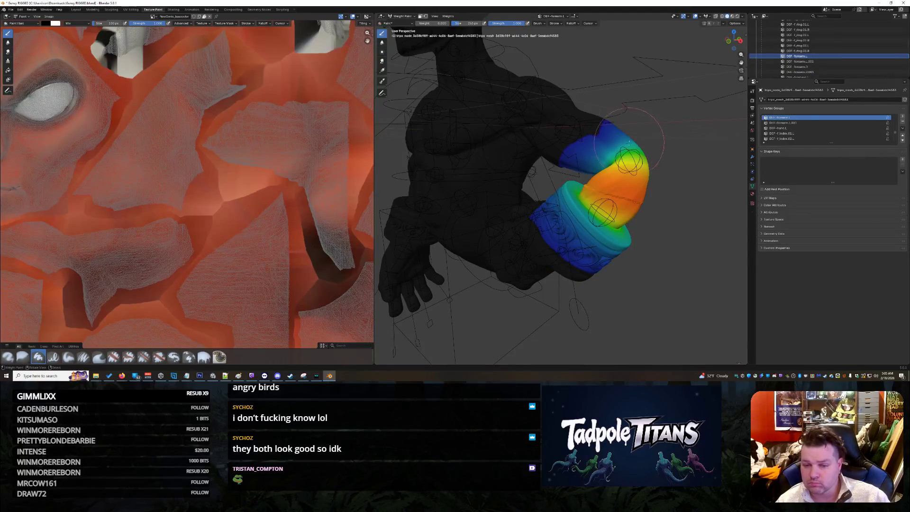
pyautogui.moveTo(593, 163); pyautogui.dragTo(605, 178, button='middle')
pyautogui.moveTo(648, 199); pyautogui.dragTo(670, 197, button='middle')
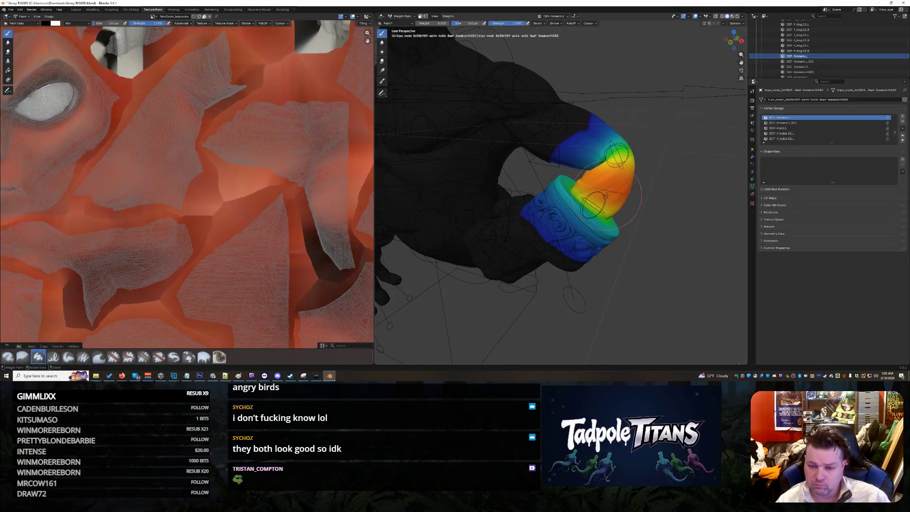
pyautogui.moveTo(637, 190); pyautogui.dragTo(593, 182)
pyautogui.click(592, 182)
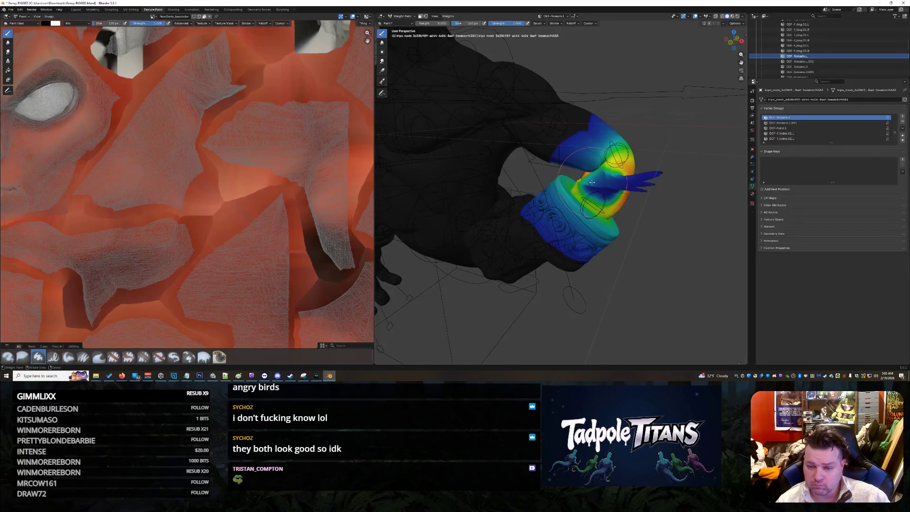
pyautogui.hotkey('ctrl', 'z')
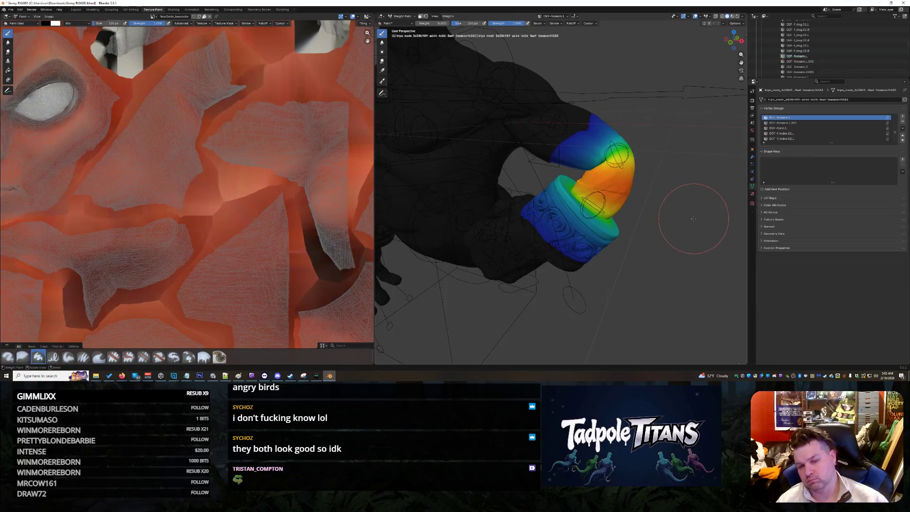
pyautogui.moveTo(713, 227)
pyautogui.mouseDown(button='middle')
pyautogui.moveTo(687, 199)
pyautogui.moveTo(696, 188)
pyautogui.moveTo(691, 177)
pyautogui.moveTo(687, 211)
pyautogui.moveTo(629, 179)
pyautogui.mouseUp(button='middle')
pyautogui.scroll(4, 599, 163)
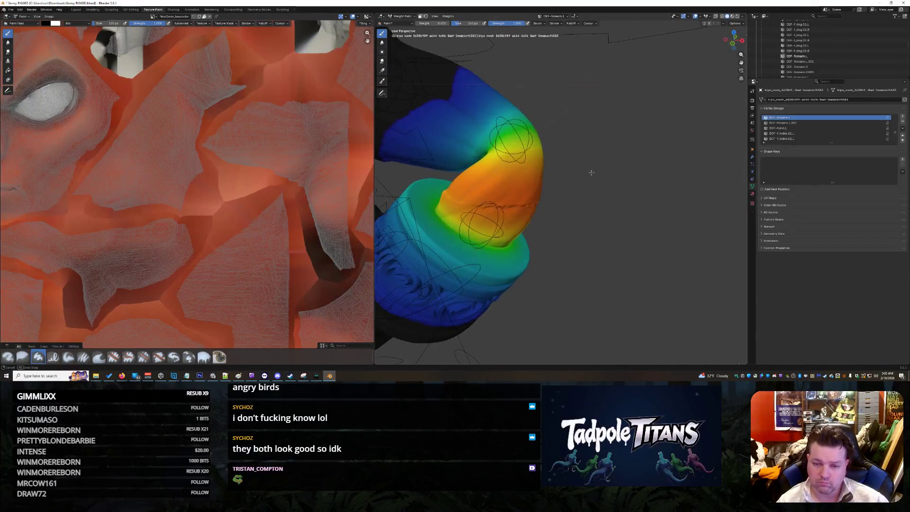
# - Paint a full 1.000 weight patch on the forearm, then compare against the DEF-forearm.L.001 group
pyautogui.moveTo(440, 23); pyautogui.dragTo(470, 23)
pyautogui.moveTo(518, 161)
pyautogui.mouseDown()
pyautogui.moveTo(486, 156)
pyautogui.moveTo(509, 142)
pyautogui.moveTo(548, 141)
pyautogui.mouseUp()
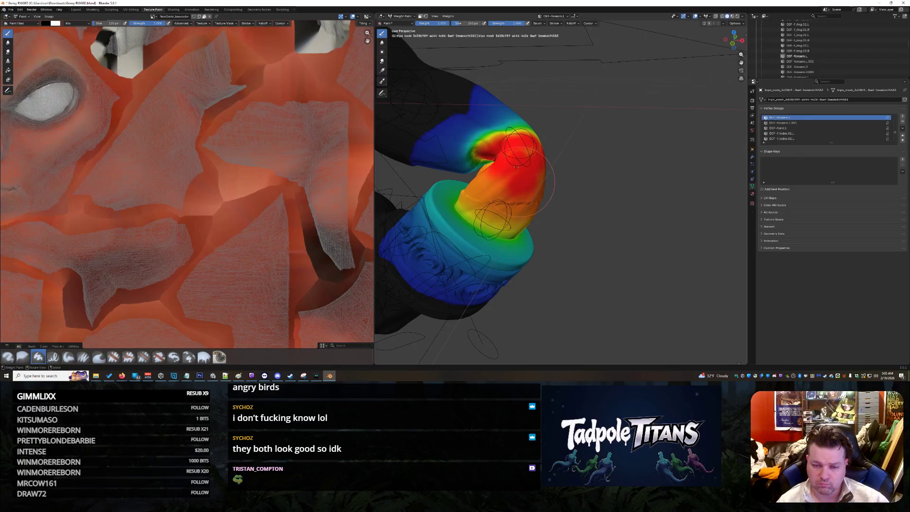
pyautogui.moveTo(549, 173); pyautogui.dragTo(573, 177, button='middle')
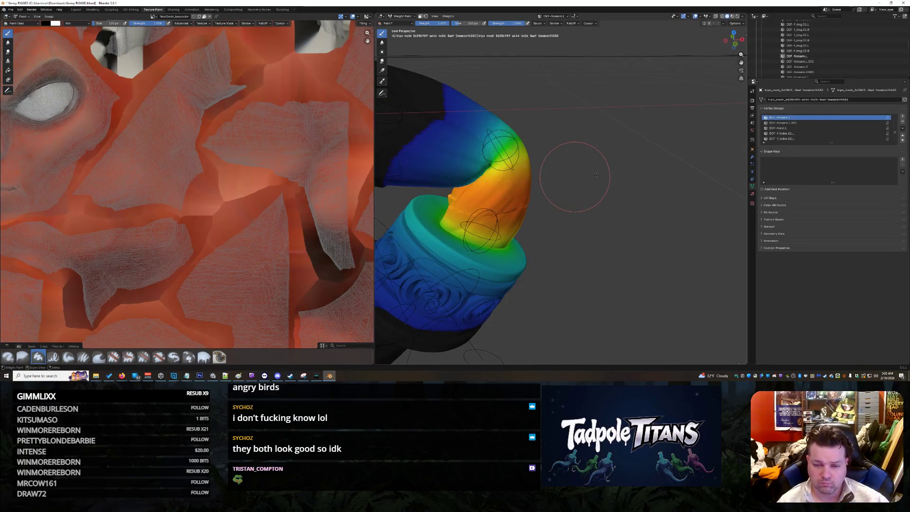
pyautogui.keyDown('ctrl'); pyautogui.click(588, 171); pyautogui.keyUp('ctrl')
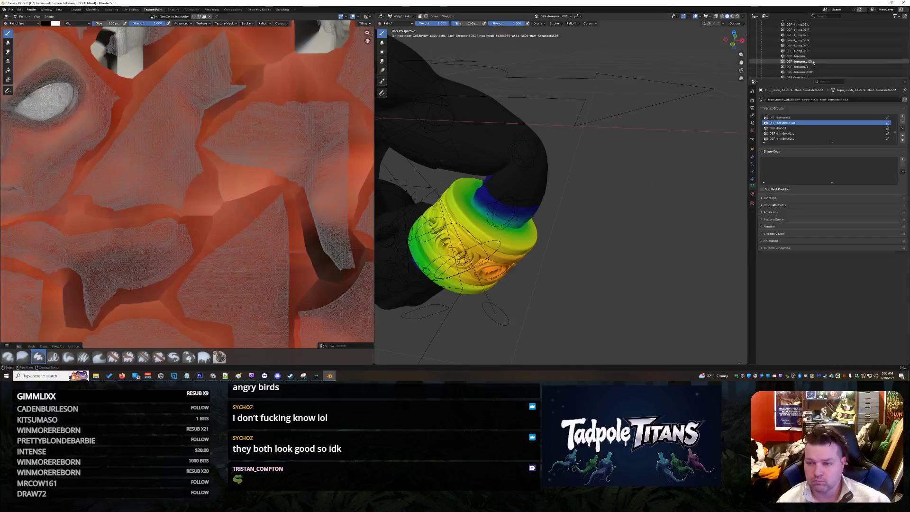
pyautogui.keyDown('ctrl'); pyautogui.click(627, 138); pyautogui.keyUp('ctrl')
# - Paint full weight across the elbow, then tone its red patch down at 0.427 weight
pyautogui.moveTo(525, 151); pyautogui.dragTo(546, 166, button='middle')
pyautogui.click(546, 166)
pyautogui.moveTo(546, 166); pyautogui.dragTo(558, 169)
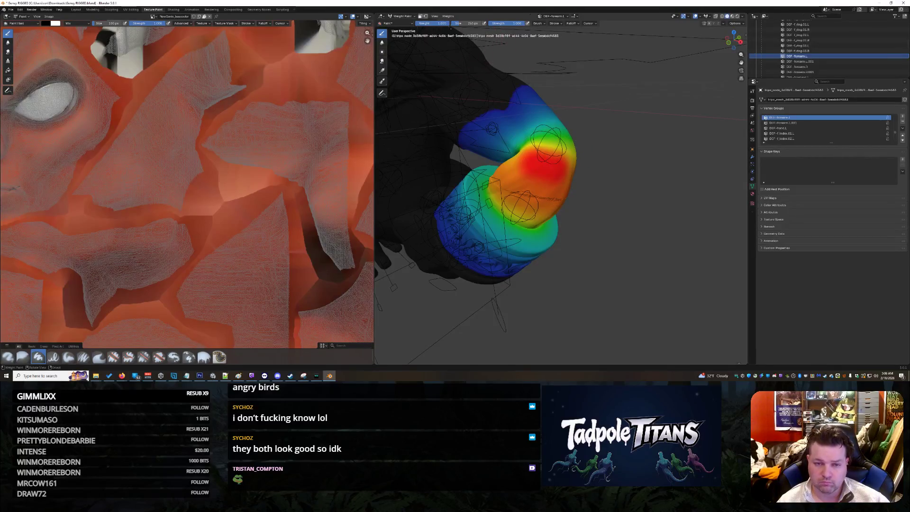
pyautogui.moveTo(433, 23); pyautogui.dragTo(412, 23)
pyautogui.moveTo(563, 155); pyautogui.dragTo(575, 155)
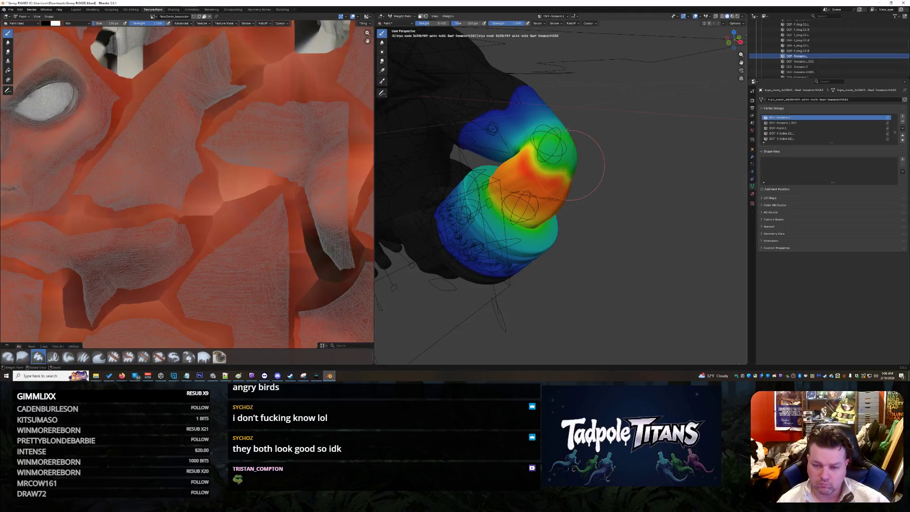
# - At 0.206 weight, paint low weight over the arm and its remaining green spot
pyautogui.moveTo(433, 23); pyautogui.dragTo(427, 23)
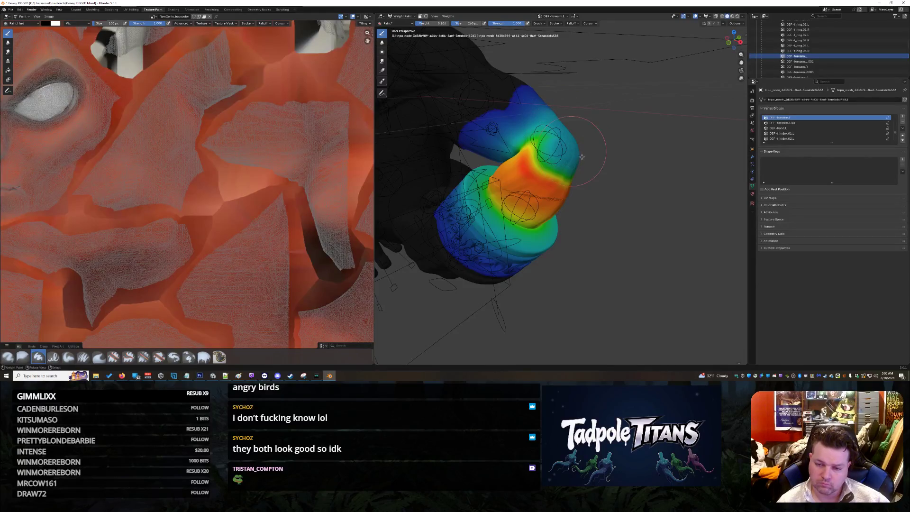
pyautogui.moveTo(613, 137)
pyautogui.mouseDown(button='middle')
pyautogui.moveTo(597, 142)
pyautogui.moveTo(603, 132)
pyautogui.mouseUp(button='middle')
pyautogui.scroll(3, 606, 135)
pyautogui.moveTo(604, 133)
pyautogui.mouseDown()
pyautogui.moveTo(621, 135)
pyautogui.moveTo(618, 161)
pyautogui.moveTo(626, 145)
pyautogui.moveTo(581, 183)
pyautogui.mouseUp()
pyautogui.moveTo(604, 139)
pyautogui.mouseDown()
pyautogui.moveTo(584, 150)
pyautogui.moveTo(599, 143)
pyautogui.mouseUp()
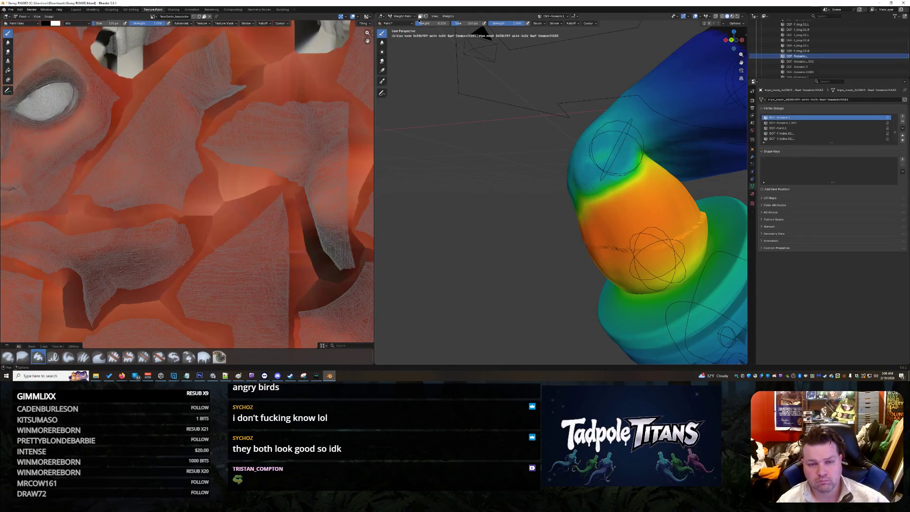
# - Darken the cyan-green patches on the forearm, upper arm and elbow toward low weight
pyautogui.moveTo(418, 24); pyautogui.dragTo(418, 24)
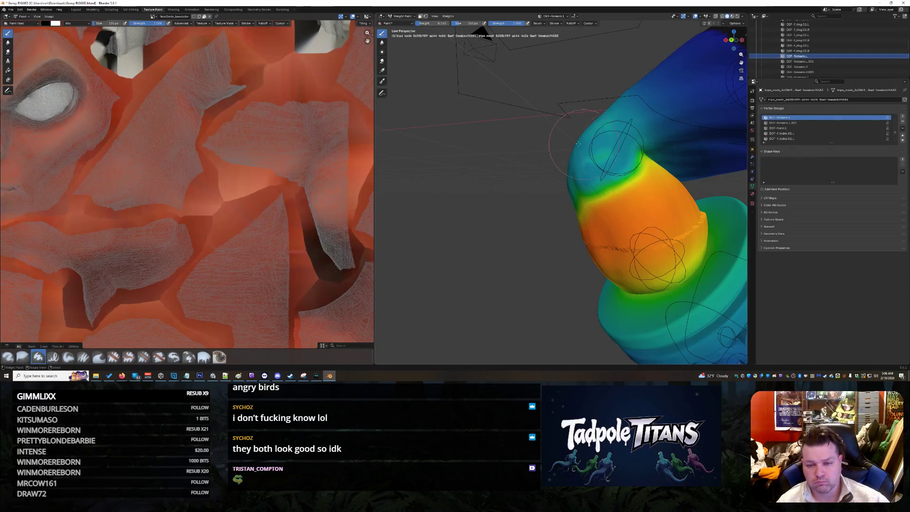
pyautogui.moveTo(586, 147); pyautogui.dragTo(575, 153)
pyautogui.moveTo(586, 184)
pyautogui.mouseDown()
pyautogui.moveTo(593, 194)
pyautogui.moveTo(611, 189)
pyautogui.moveTo(625, 152)
pyautogui.mouseUp()
pyautogui.moveTo(623, 112); pyautogui.dragTo(609, 117)
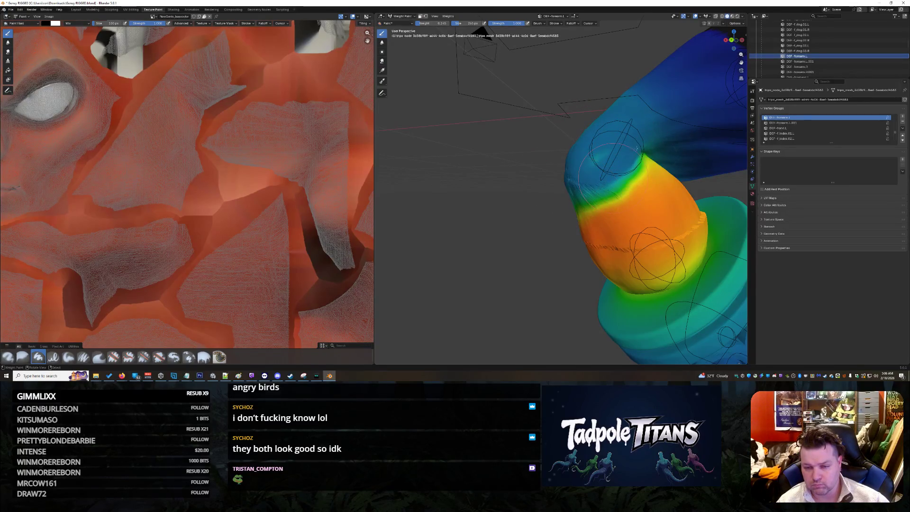
pyautogui.moveTo(663, 158)
pyautogui.mouseDown(button='middle')
pyautogui.moveTo(704, 157)
pyautogui.moveTo(424, 142)
pyautogui.mouseUp(button='middle')
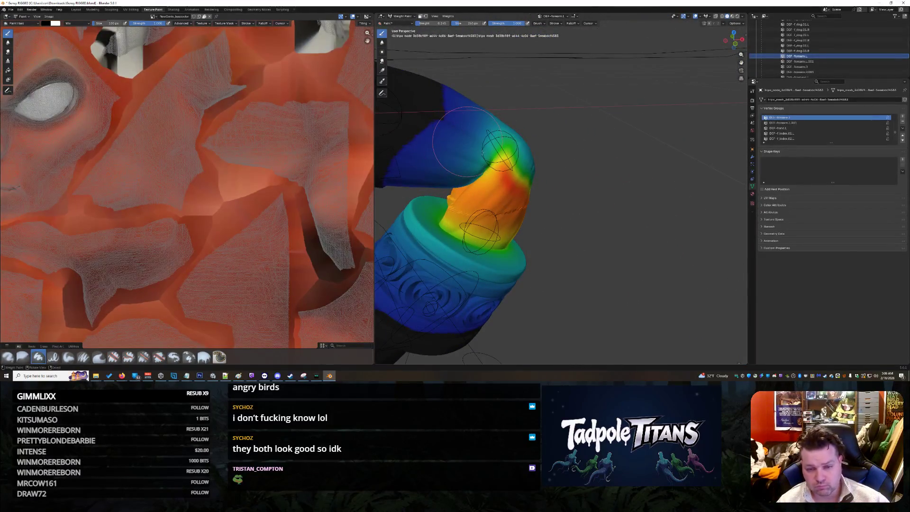
pyautogui.moveTo(495, 154); pyautogui.dragTo(523, 152)
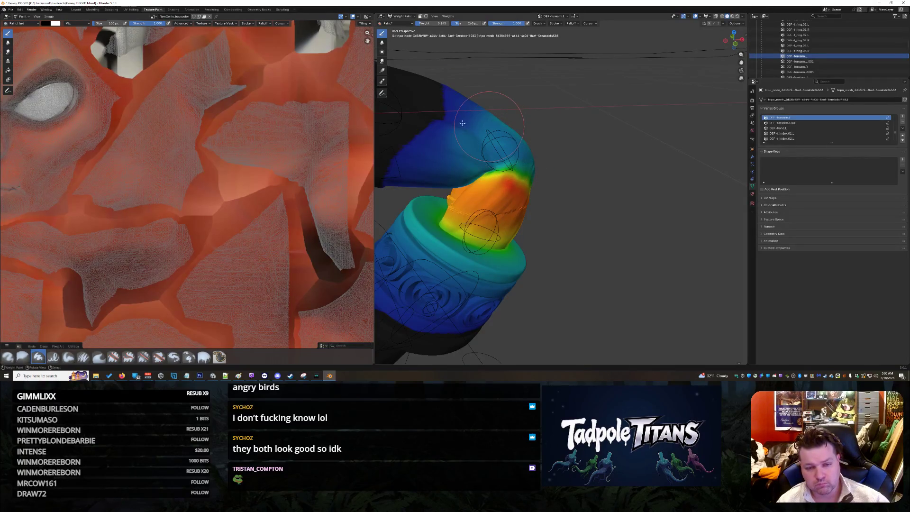
pyautogui.moveTo(462, 123); pyautogui.dragTo(511, 125, button='middle')
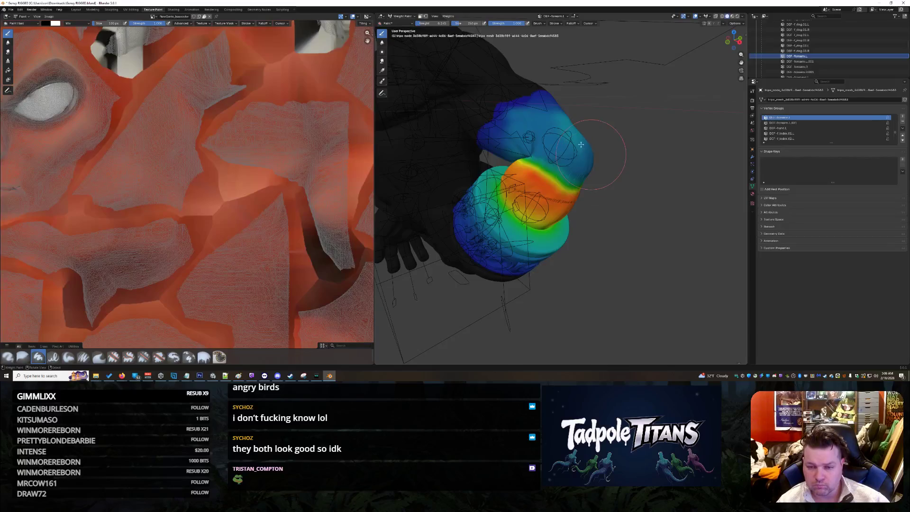
pyautogui.moveTo(560, 116)
pyautogui.mouseDown(button='middle')
pyautogui.moveTo(492, 114)
pyautogui.moveTo(485, 126)
pyautogui.moveTo(602, 146)
pyautogui.moveTo(611, 162)
pyautogui.moveTo(580, 153)
pyautogui.mouseUp(button='middle')
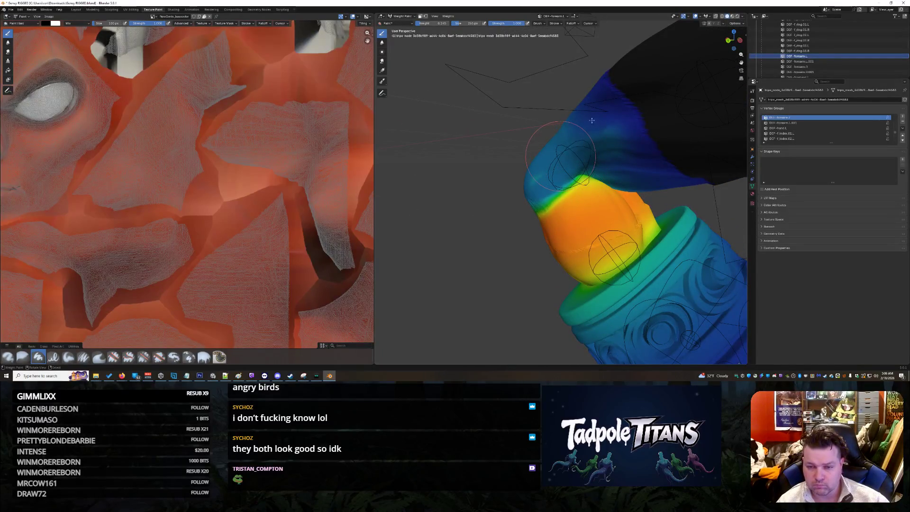
# - Paint zero weight over the upper arm just above the elbow, turning it black
pyautogui.moveTo(628, 127)
pyautogui.mouseDown(button='middle')
pyautogui.moveTo(685, 163)
pyautogui.moveTo(396, 155)
pyautogui.mouseUp(button='middle')
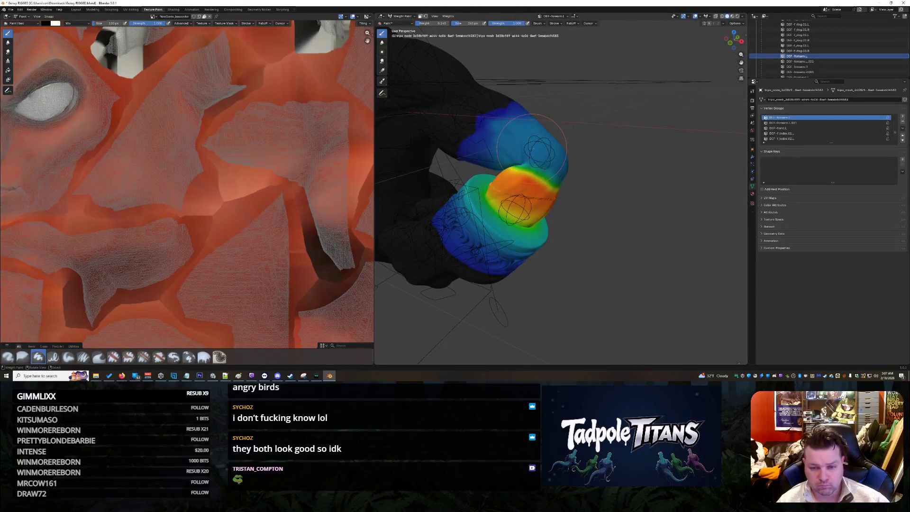
pyautogui.scroll(3, 556, 157)
pyautogui.moveTo(556, 157); pyautogui.dragTo(470, 143, button='middle')
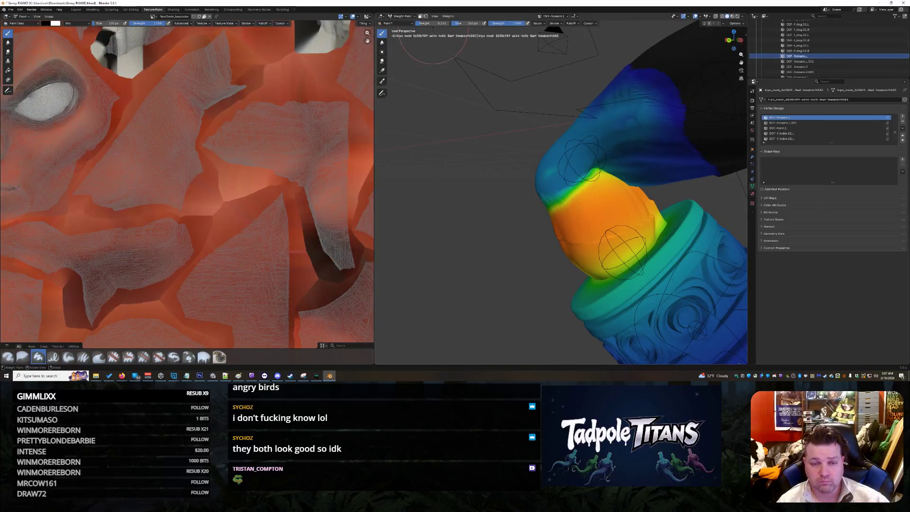
pyautogui.moveTo(583, 167); pyautogui.dragTo(612, 159)
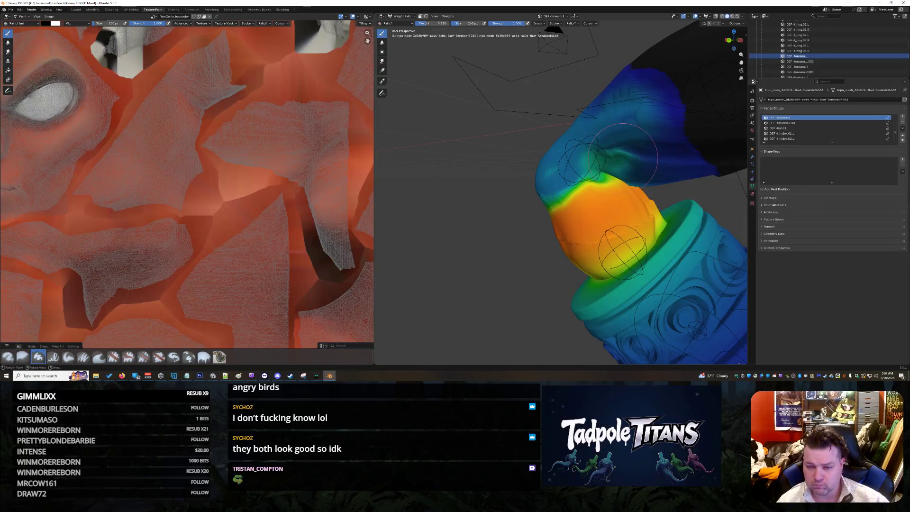
pyautogui.moveTo(645, 162); pyautogui.dragTo(691, 181, button='middle')
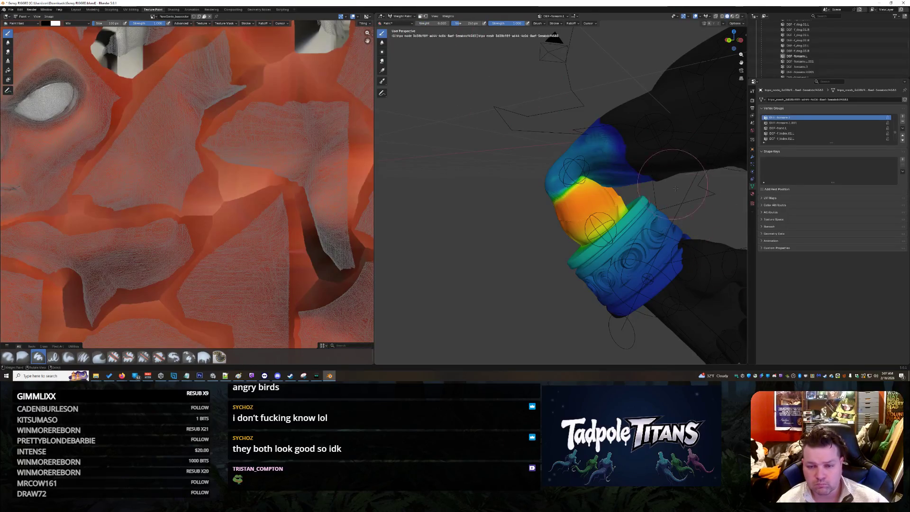
pyautogui.scroll(1, 678, 142)
pyautogui.scroll(1, 664, 137)
pyautogui.moveTo(635, 152)
pyautogui.mouseDown()
pyautogui.moveTo(645, 142)
pyautogui.moveTo(620, 159)
pyautogui.moveTo(634, 128)
pyautogui.moveTo(658, 119)
pyautogui.moveTo(673, 95)
pyautogui.moveTo(657, 90)
pyautogui.mouseUp()
pyautogui.moveTo(643, 124)
pyautogui.mouseDown()
pyautogui.moveTo(663, 142)
pyautogui.moveTo(673, 109)
pyautogui.moveTo(663, 147)
pyautogui.moveTo(714, 172)
pyautogui.mouseUp()
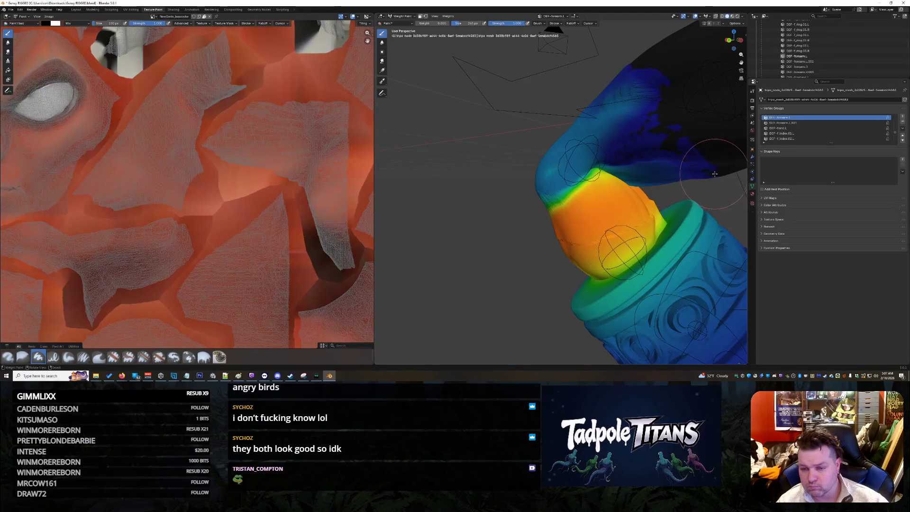
pyautogui.moveTo(669, 124)
pyautogui.mouseDown()
pyautogui.moveTo(695, 155)
pyautogui.moveTo(673, 134)
pyautogui.mouseUp()
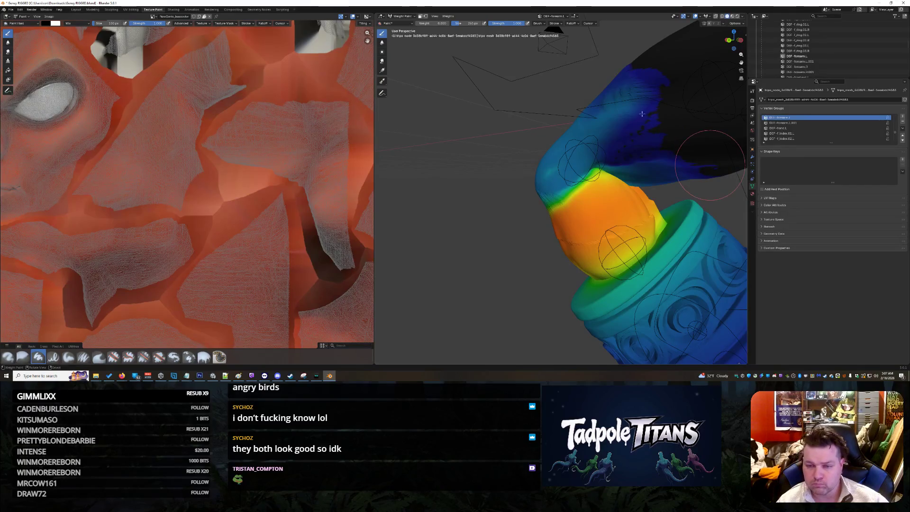
pyautogui.moveTo(665, 113)
pyautogui.mouseDown(button='middle')
pyautogui.moveTo(400, 128)
pyautogui.moveTo(427, 123)
pyautogui.mouseUp(button='middle')
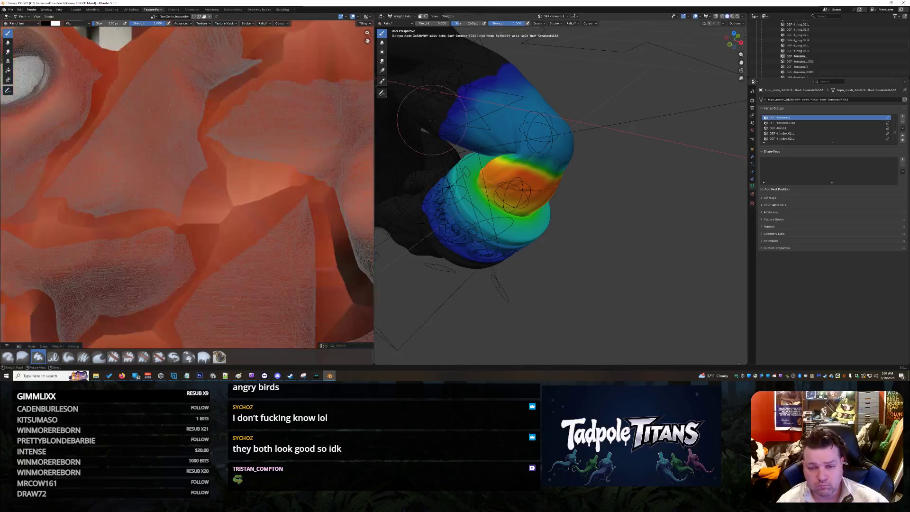
# - Paint the upper arm and its top edge down to zero weight
pyautogui.moveTo(518, 103)
pyautogui.mouseDown()
pyautogui.moveTo(505, 85)
pyautogui.moveTo(566, 127)
pyautogui.mouseUp()
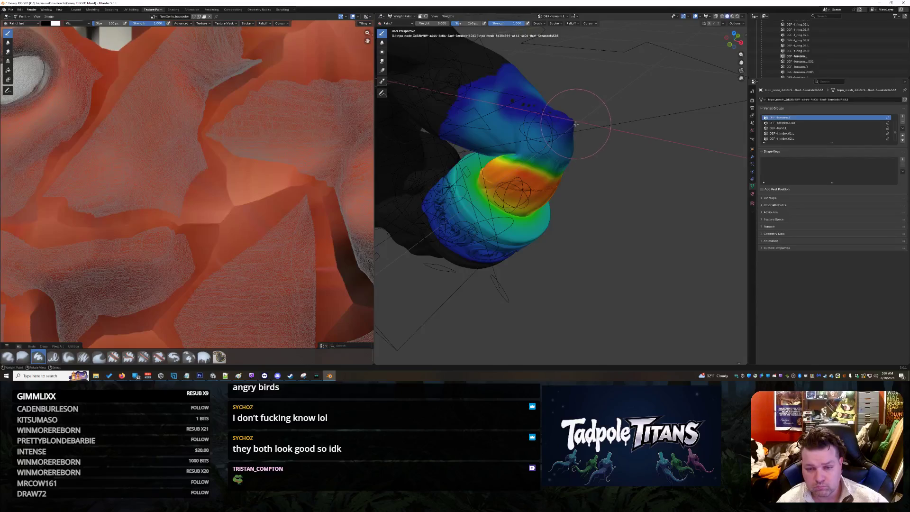
pyautogui.moveTo(567, 110); pyautogui.dragTo(673, 107, button='middle')
pyautogui.moveTo(692, 103)
pyautogui.mouseDown()
pyautogui.moveTo(649, 186)
pyautogui.moveTo(624, 165)
pyautogui.moveTo(644, 157)
pyautogui.mouseUp()
pyautogui.moveTo(644, 157)
pyautogui.mouseDown(button='middle')
pyautogui.moveTo(597, 133)
pyautogui.moveTo(576, 107)
pyautogui.moveTo(562, 109)
pyautogui.moveTo(640, 174)
pyautogui.mouseUp(button='middle')
pyautogui.moveTo(683, 162); pyautogui.dragTo(705, 137)
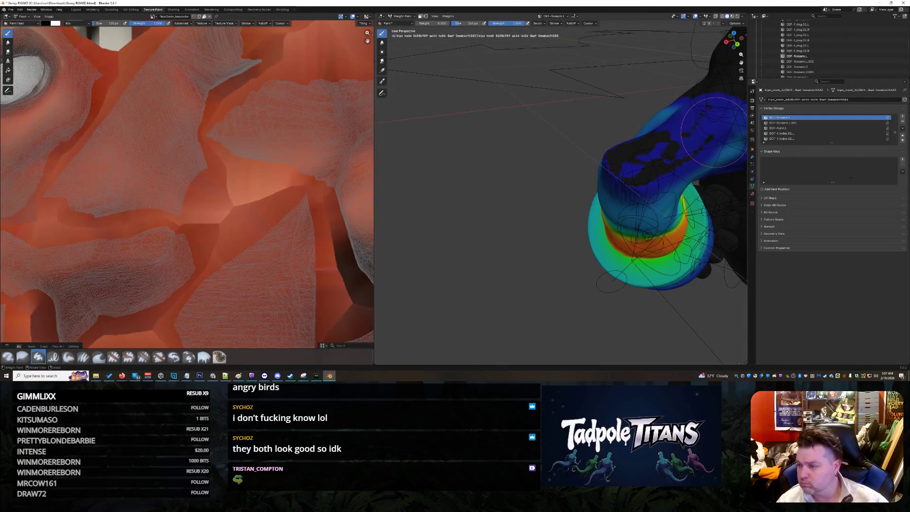
pyautogui.moveTo(687, 190); pyautogui.dragTo(403, 142, button='middle')
pyautogui.moveTo(549, 147)
pyautogui.mouseDown(button='middle')
pyautogui.moveTo(515, 133)
pyautogui.moveTo(521, 117)
pyautogui.mouseUp(button='middle')
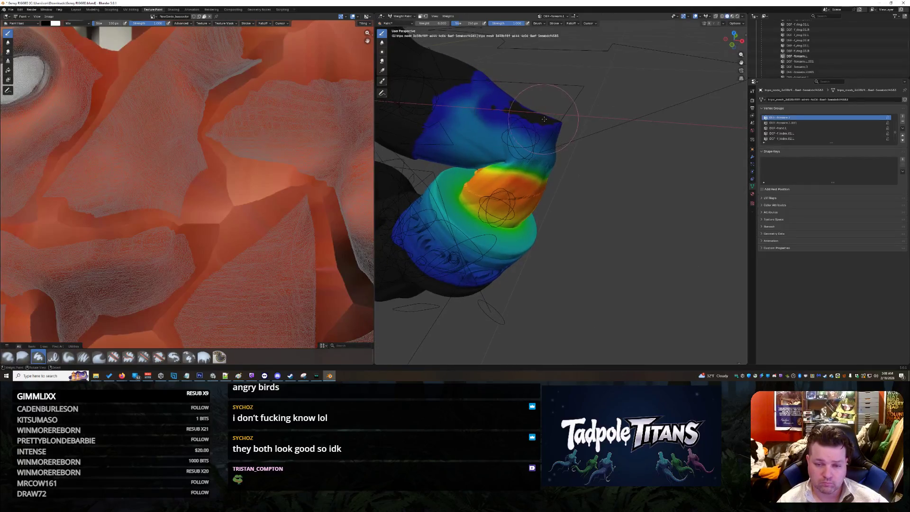
pyautogui.moveTo(559, 125); pyautogui.dragTo(516, 106)
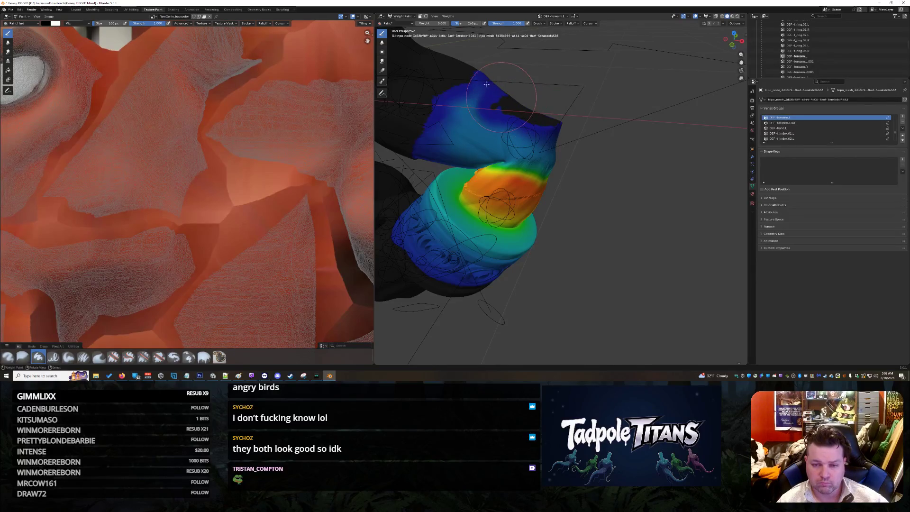
pyautogui.moveTo(452, 94)
pyautogui.mouseDown()
pyautogui.moveTo(514, 110)
pyautogui.moveTo(490, 73)
pyautogui.mouseUp()
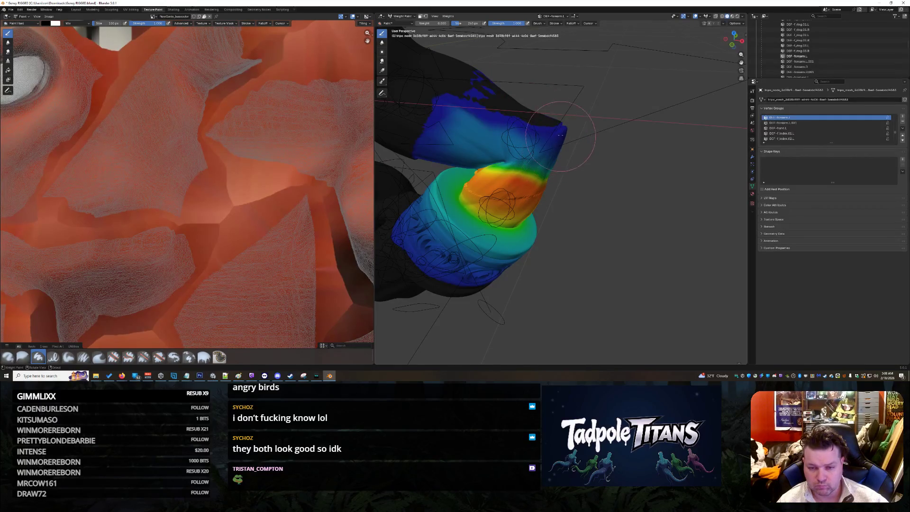
# - Set the weight near zero and paint the elbow corner and upper forearm down to deep blue
pyautogui.moveTo(562, 123); pyautogui.dragTo(627, 157, button='middle')
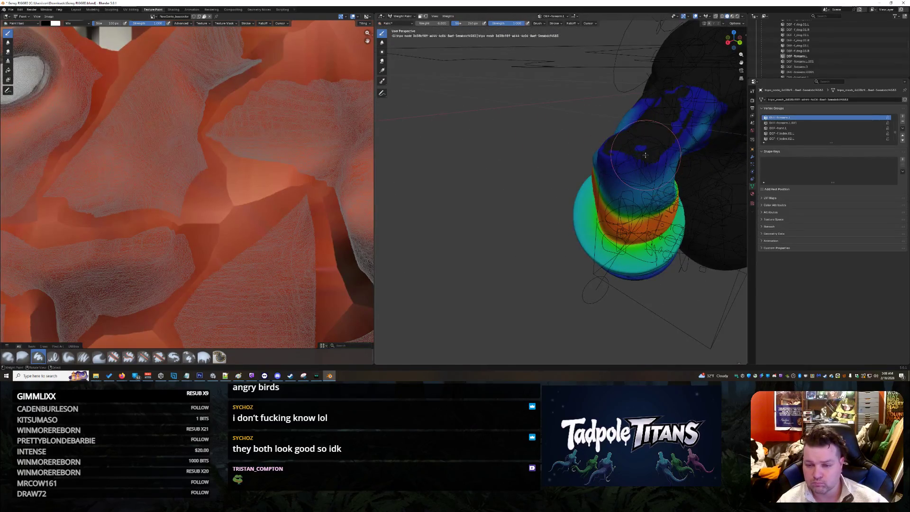
pyautogui.moveTo(556, 196); pyautogui.dragTo(455, 175, button='middle')
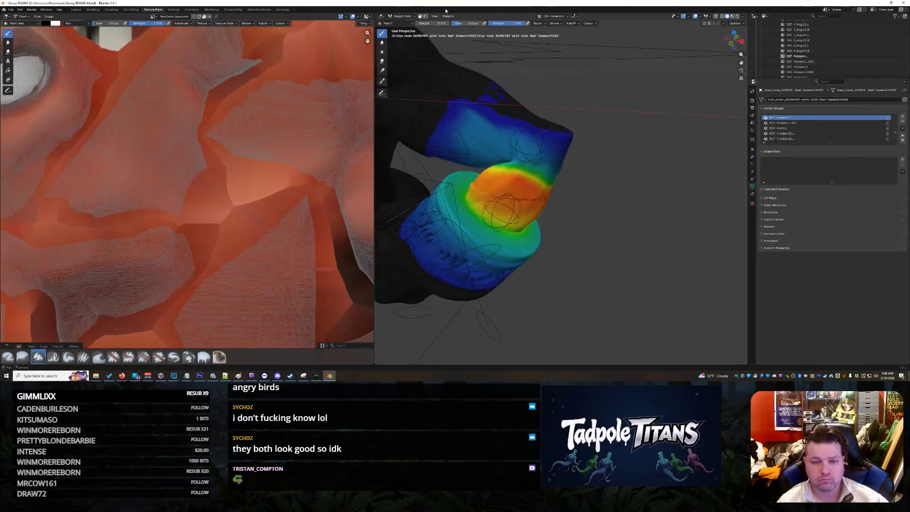
pyautogui.moveTo(433, 25); pyautogui.dragTo(443, 25)
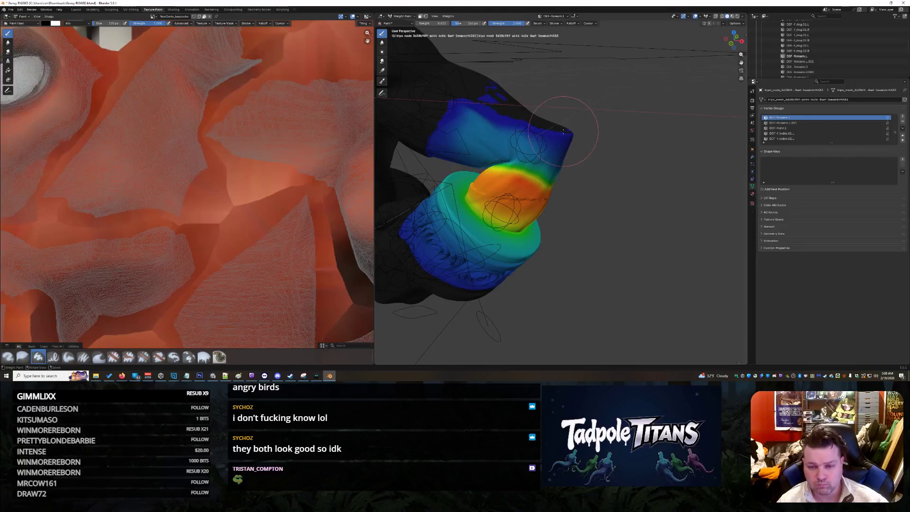
pyautogui.moveTo(566, 132); pyautogui.dragTo(521, 110)
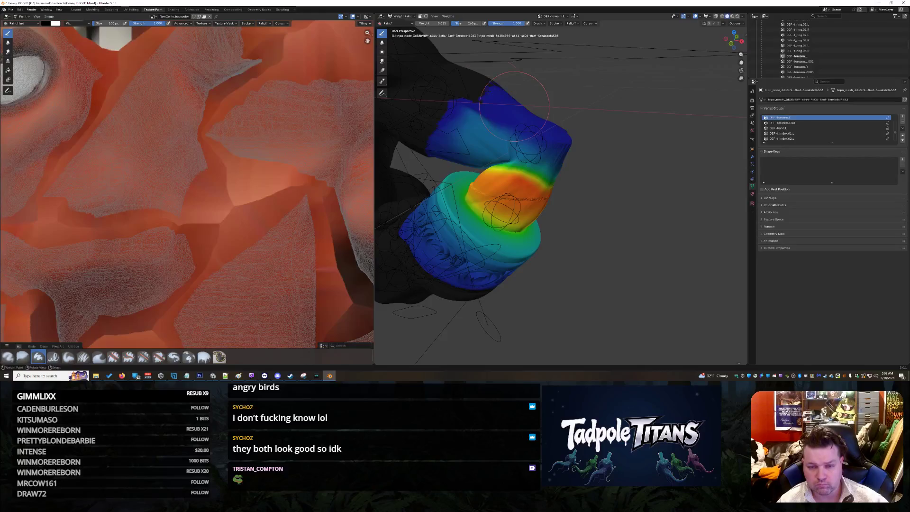
pyautogui.moveTo(589, 126); pyautogui.dragTo(569, 113, button='middle')
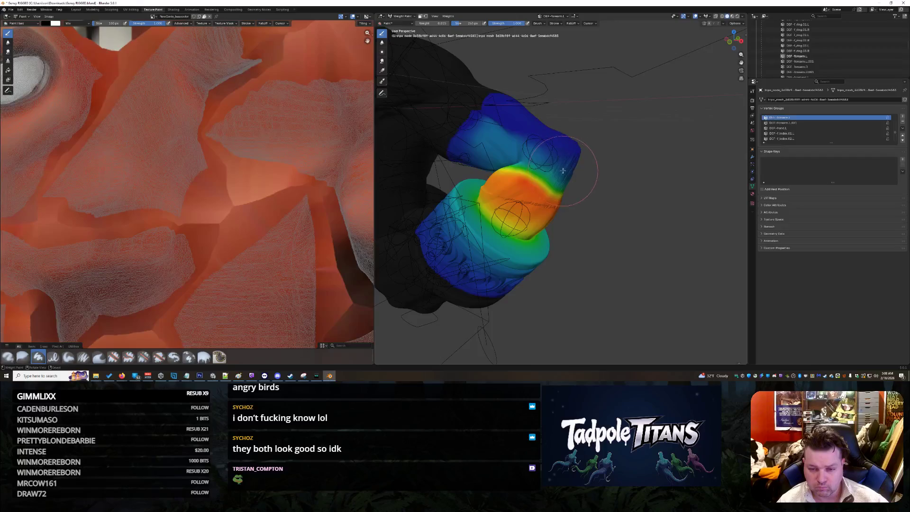
pyautogui.moveTo(570, 176); pyautogui.dragTo(621, 171, button='middle')
pyautogui.moveTo(641, 181)
pyautogui.mouseDown()
pyautogui.moveTo(630, 173)
pyautogui.moveTo(672, 131)
pyautogui.mouseUp()
pyautogui.moveTo(672, 131)
pyautogui.mouseDown(button='middle')
pyautogui.moveTo(601, 138)
pyautogui.moveTo(694, 149)
pyautogui.mouseUp(button='middle')
pyautogui.moveTo(695, 149)
pyautogui.mouseDown()
pyautogui.moveTo(682, 145)
pyautogui.moveTo(656, 170)
pyautogui.moveTo(625, 226)
pyautogui.moveTo(612, 197)
pyautogui.moveTo(592, 192)
pyautogui.mouseUp()
pyautogui.moveTo(592, 192)
pyautogui.mouseDown(button='middle')
pyautogui.moveTo(657, 180)
pyautogui.moveTo(635, 158)
pyautogui.mouseUp(button='middle')
# - Resize the brush and lower the orange joint band toward teal
pyautogui.moveTo(464, 26); pyautogui.dragTo(436, 23)
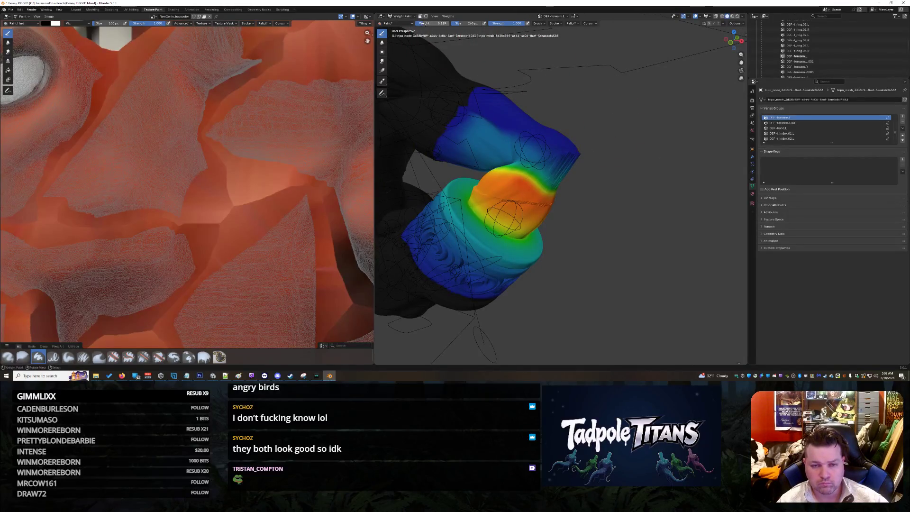
pyautogui.moveTo(599, 204)
pyautogui.mouseDown(button='middle')
pyautogui.moveTo(590, 198)
pyautogui.moveTo(601, 205)
pyautogui.mouseUp(button='middle')
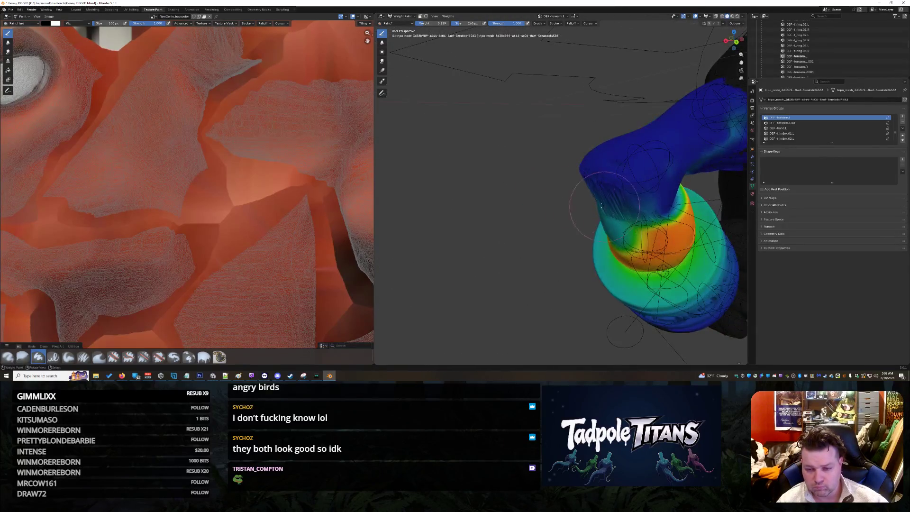
pyautogui.moveTo(670, 218); pyautogui.dragTo(657, 207)
pyautogui.moveTo(657, 207)
pyautogui.mouseDown(button='middle')
pyautogui.moveTo(635, 203)
pyautogui.moveTo(642, 264)
pyautogui.mouseUp(button='middle')
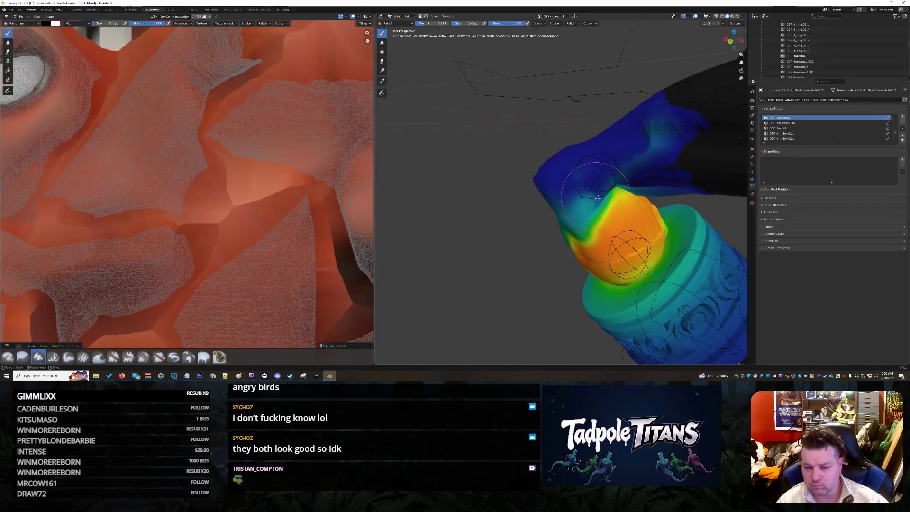
pyautogui.moveTo(615, 197)
pyautogui.mouseDown()
pyautogui.moveTo(640, 199)
pyautogui.moveTo(606, 213)
pyautogui.mouseUp()
pyautogui.moveTo(606, 213)
pyautogui.mouseDown(button='middle')
pyautogui.moveTo(588, 214)
pyautogui.moveTo(611, 205)
pyautogui.mouseUp(button='middle')
# - Set the weight to about 0.55 and blend the joint's orange-red band into green
pyautogui.hotkey('ctrl', 'f')
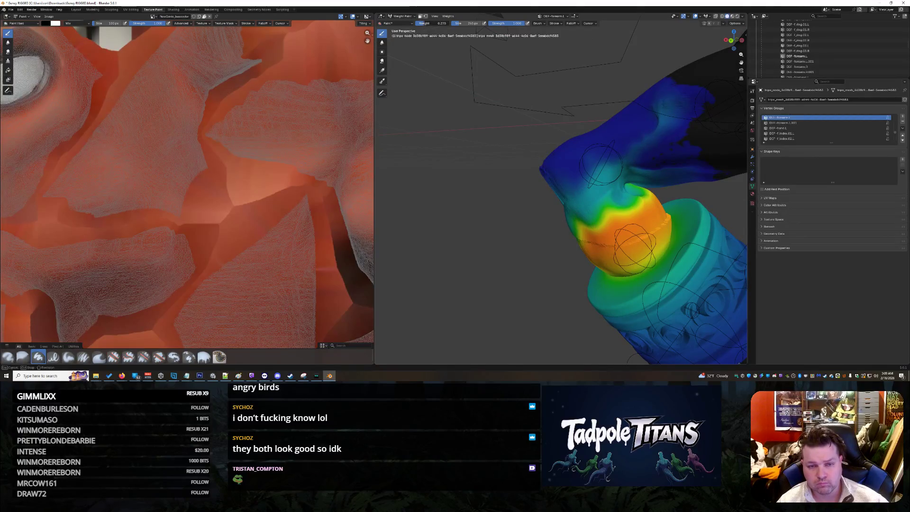
pyautogui.click(607, 190)
pyautogui.moveTo(643, 205)
pyautogui.mouseDown()
pyautogui.moveTo(577, 223)
pyautogui.moveTo(561, 212)
pyautogui.mouseUp()
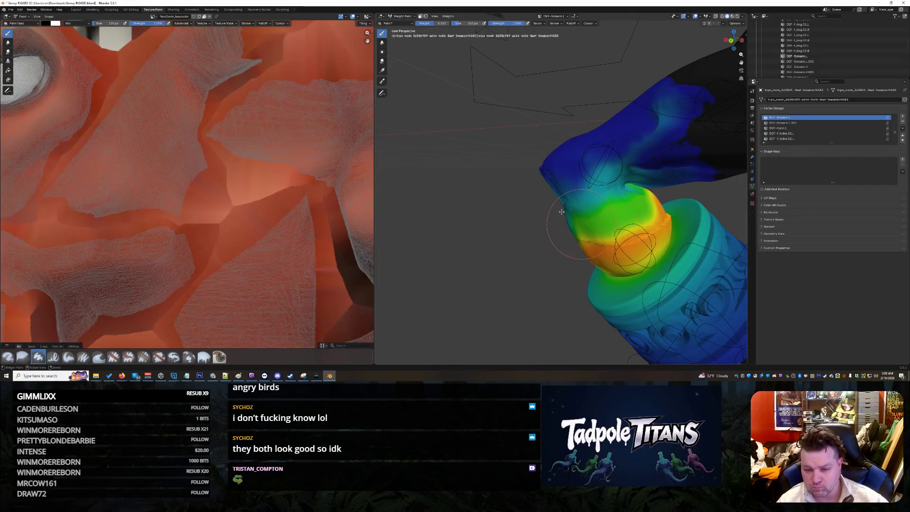
pyautogui.hotkey('ctrl', 'z')
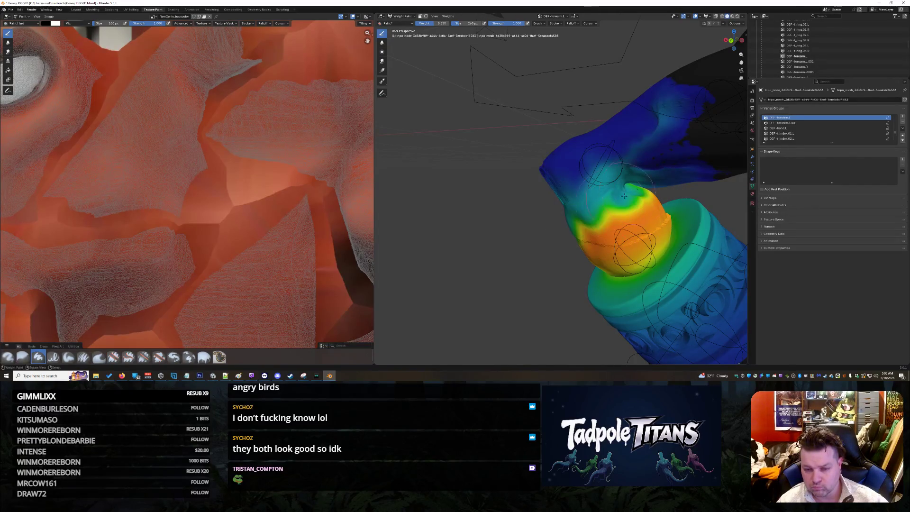
pyautogui.moveTo(638, 200); pyautogui.dragTo(642, 198)
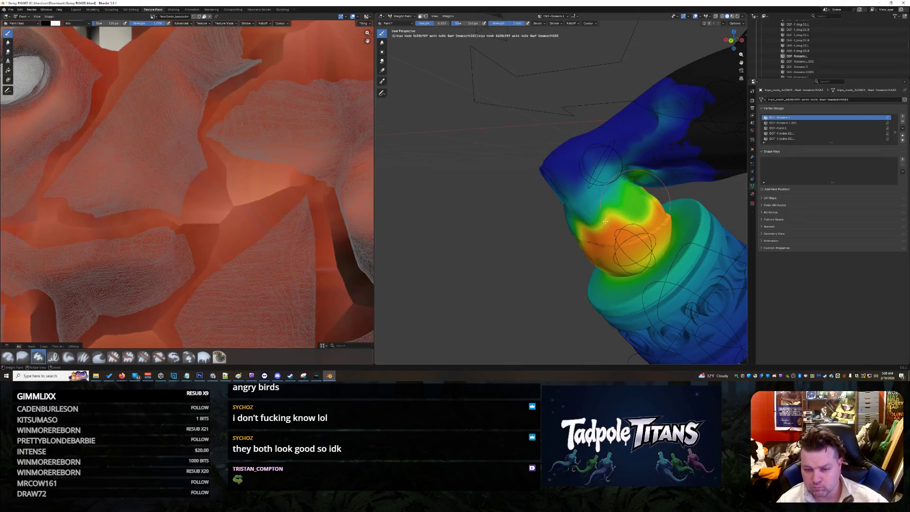
pyautogui.moveTo(594, 230)
pyautogui.mouseDown(button='middle')
pyautogui.moveTo(664, 221)
pyautogui.moveTo(609, 201)
pyautogui.mouseUp(button='middle')
pyautogui.moveTo(588, 180); pyautogui.dragTo(531, 177)
pyautogui.moveTo(607, 191); pyautogui.dragTo(540, 199, button='middle')
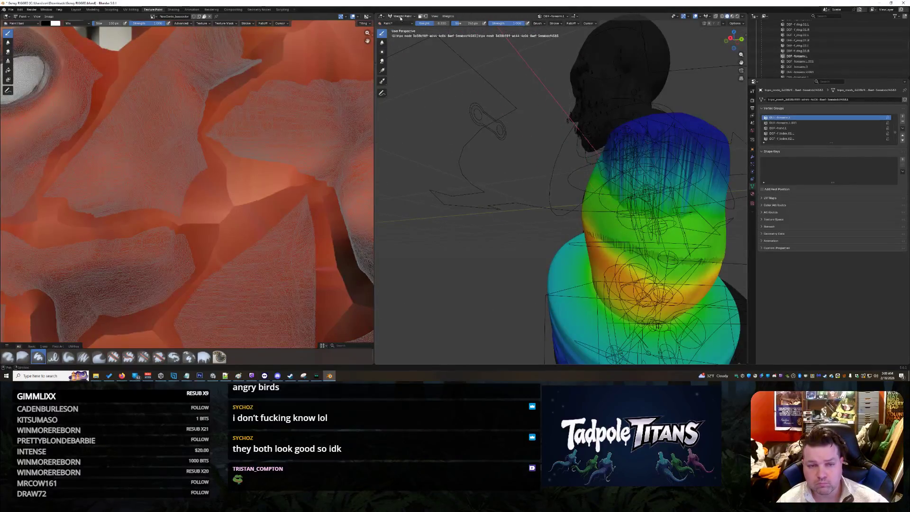
# - Lower the paint weight to 0.382 then about 0.198, painting a short stroke on the upper arm
pyautogui.press('Return')
pyautogui.moveTo(643, 206); pyautogui.dragTo(660, 207)
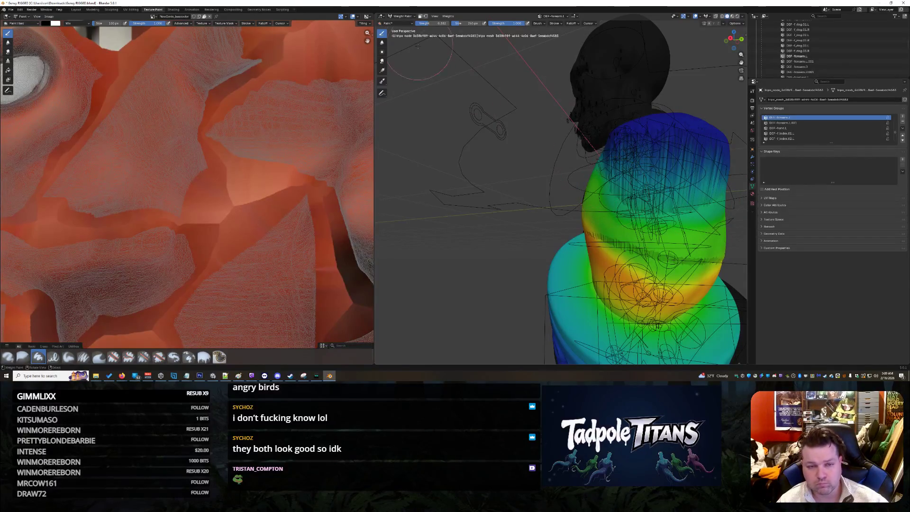
pyautogui.click(628, 164)
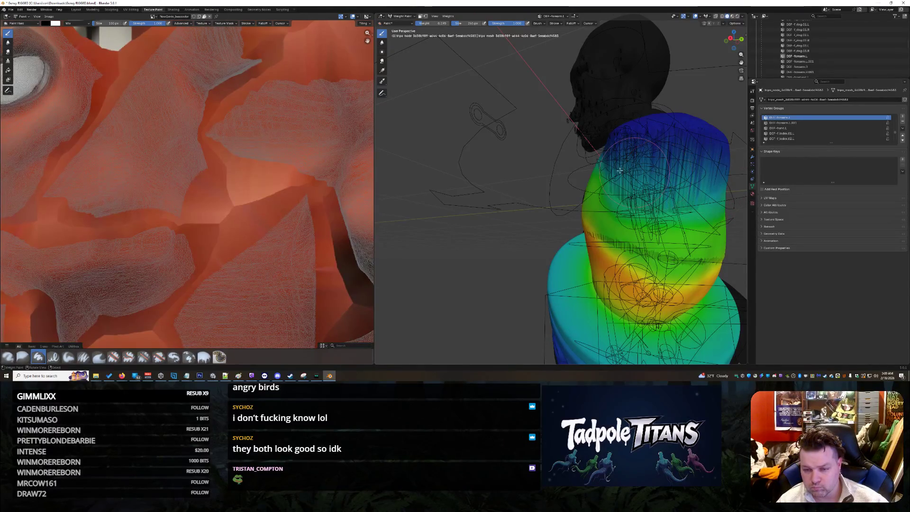
pyautogui.moveTo(606, 156); pyautogui.dragTo(674, 195, button='middle')
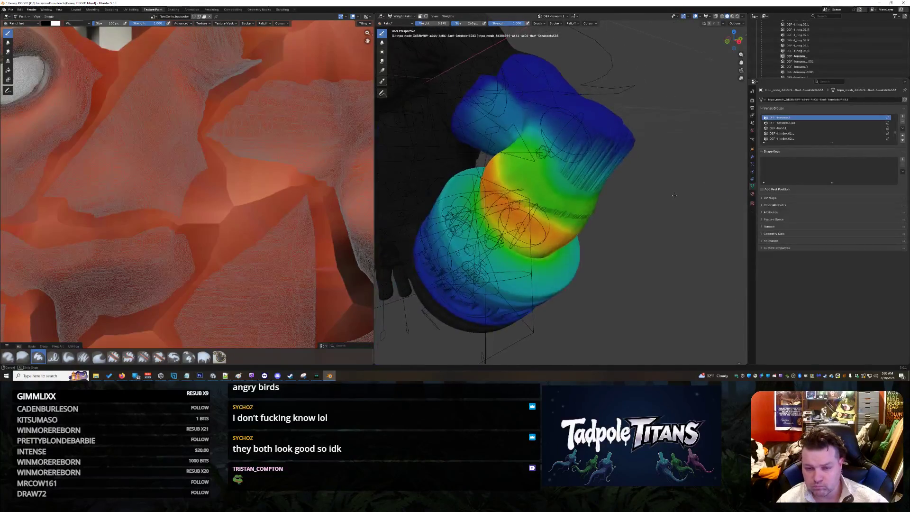
# - Switch the viewport from Weight Paint back to Object Mode
pyautogui.scroll(-3, 617, 199)
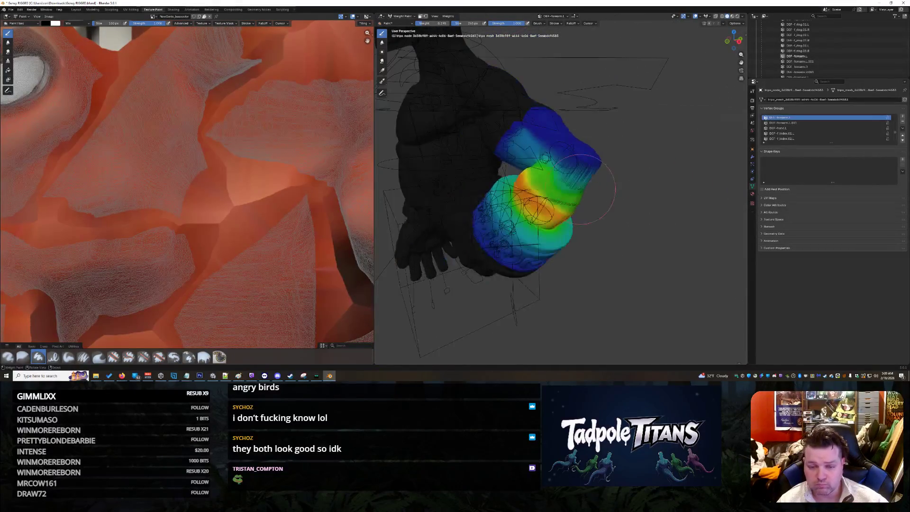
pyautogui.click(416, 22)
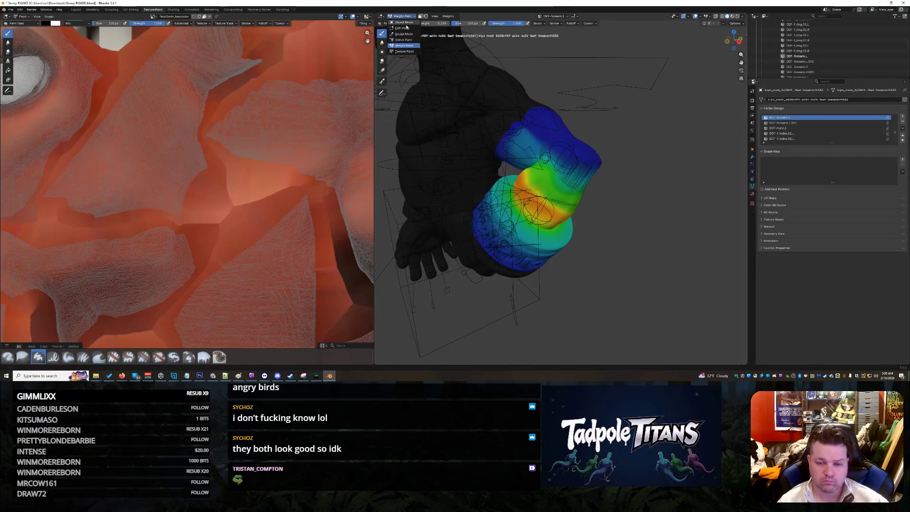
pyautogui.click(406, 24)
pyautogui.scroll(5, 593, 222)
pyautogui.scroll(-6, 612, 221)
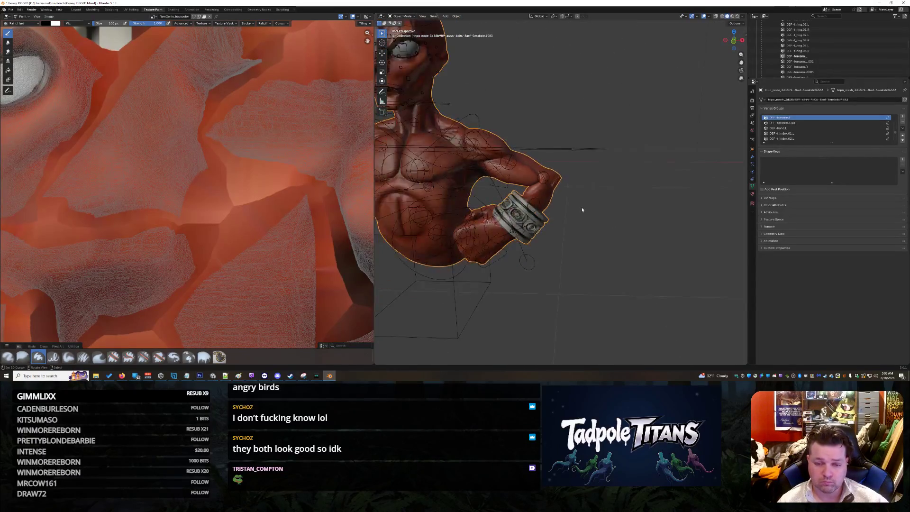
pyautogui.scroll(5, 569, 209)
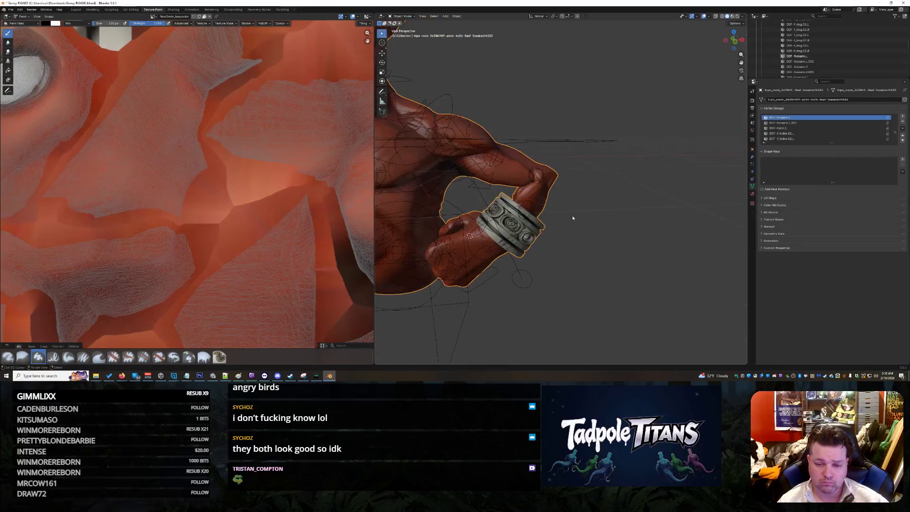
# - Select the rig armature and go to the Layout workspace
pyautogui.click(544, 180)
pyautogui.click(543, 176)
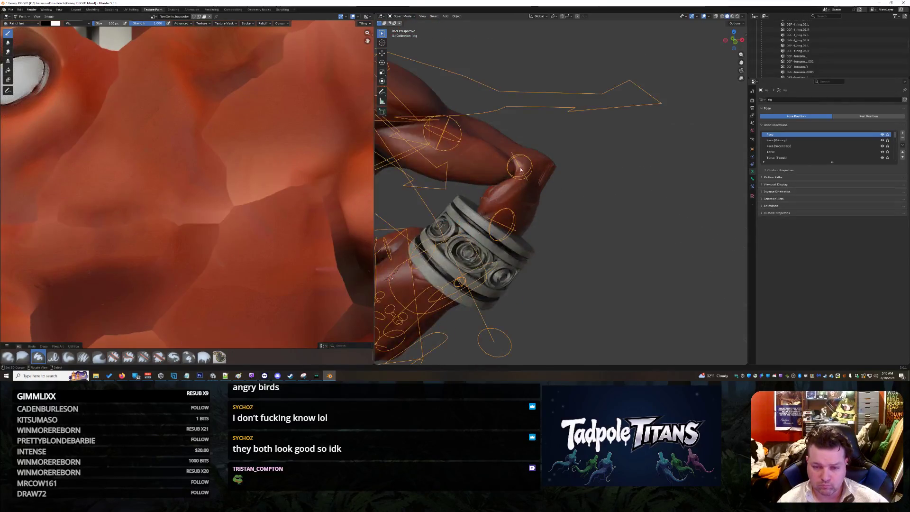
pyautogui.click(541, 175)
pyautogui.click(539, 175)
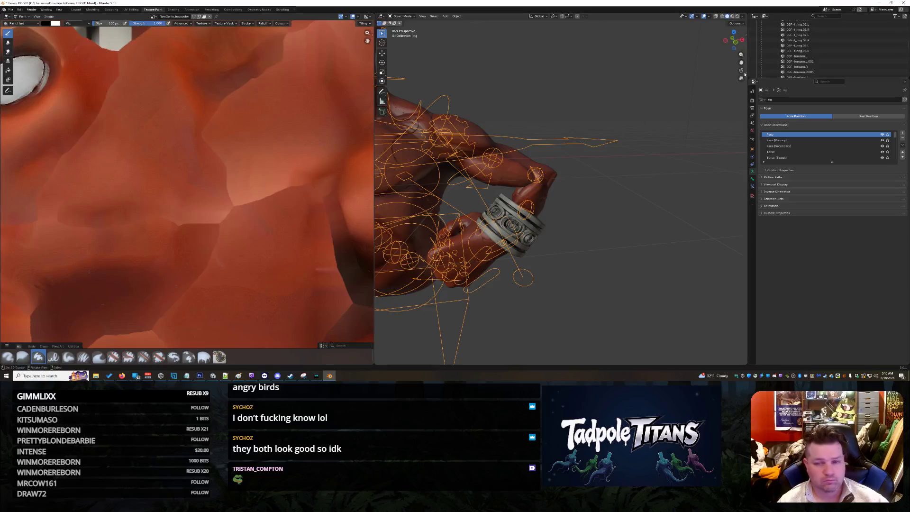
pyautogui.scroll(-10, 806, 48)
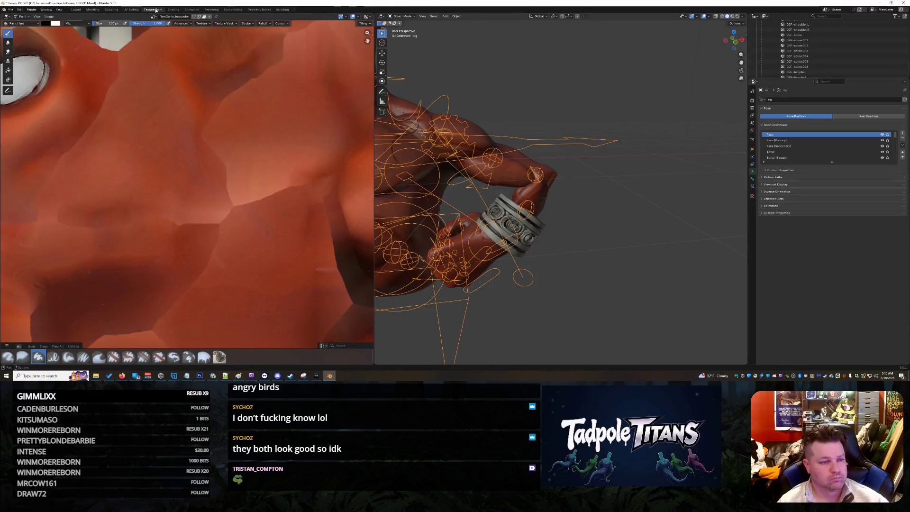
pyautogui.click(76, 9)
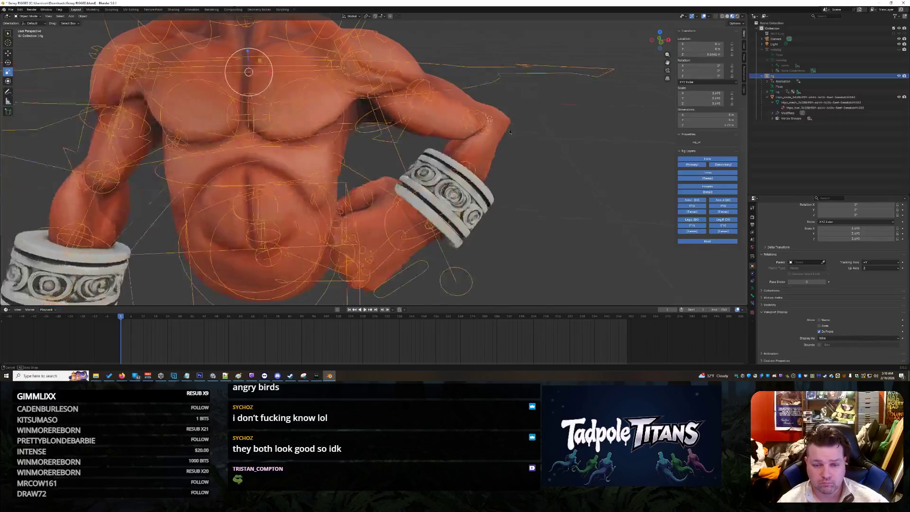
# - Select the rig instead of the body mesh and put it into Pose Mode
pyautogui.scroll(-4, 504, 127)
pyautogui.click(428, 129)
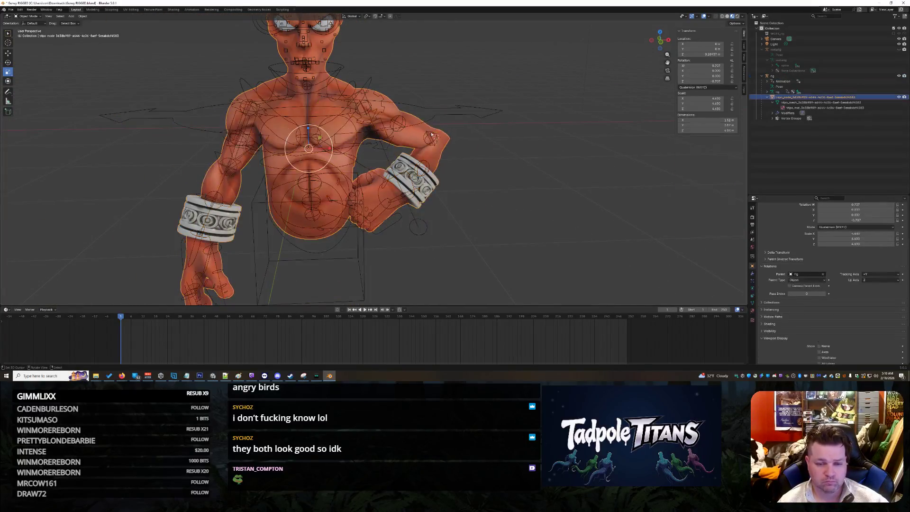
pyautogui.scroll(5, 485, 143)
pyautogui.moveTo(581, 144)
pyautogui.mouseDown(button='middle')
pyautogui.moveTo(455, 146)
pyautogui.moveTo(521, 147)
pyautogui.mouseUp(button='middle')
pyautogui.click(502, 157)
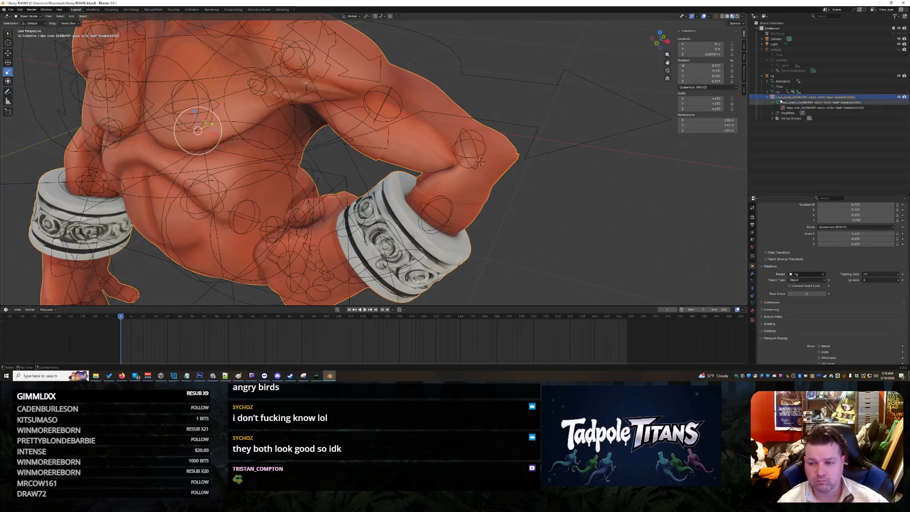
pyautogui.click(772, 76)
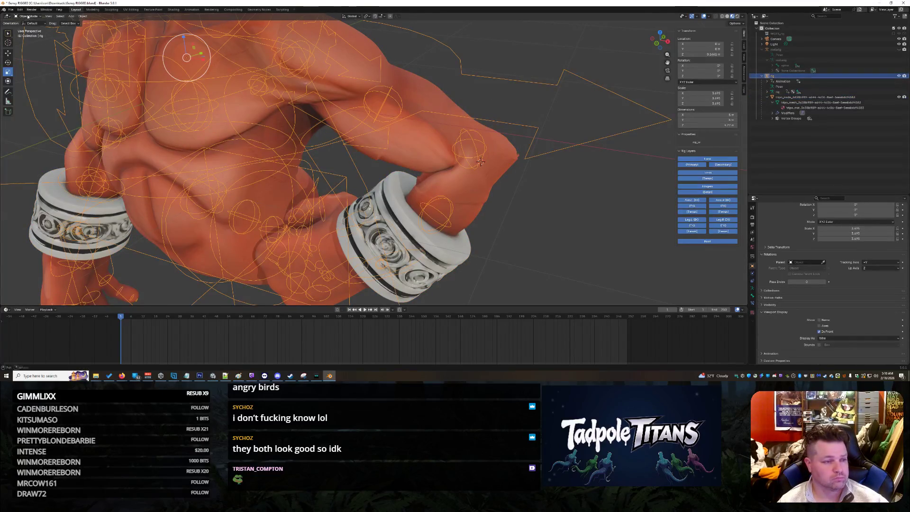
pyautogui.hotkey('ctrl', 'Tab')
# - Bend the left arm by rotating the forearm_tweak.L bone
pyautogui.moveTo(541, 192); pyautogui.dragTo(512, 121, button='middle')
pyautogui.click(511, 117)
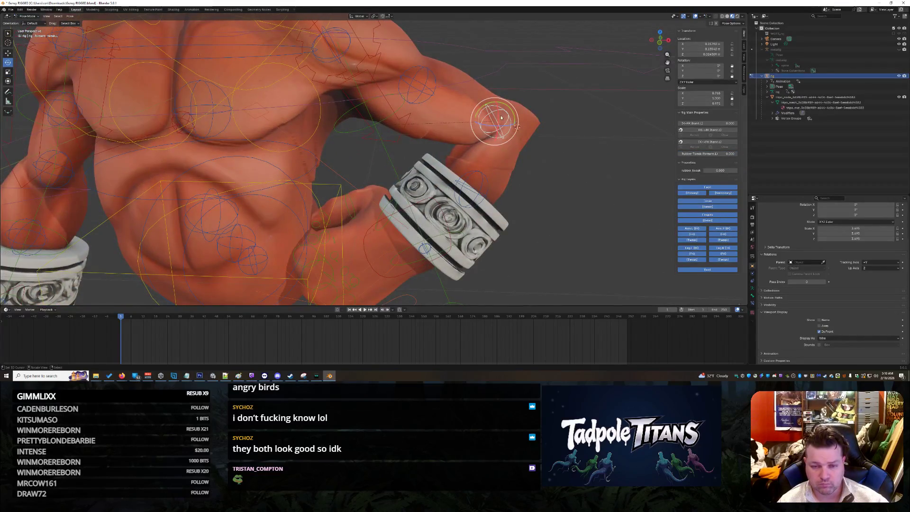
pyautogui.moveTo(490, 105); pyautogui.dragTo(467, 108)
pyautogui.click(539, 157)
pyautogui.moveTo(539, 156)
pyautogui.mouseDown(button='middle')
pyautogui.moveTo(579, 155)
pyautogui.moveTo(475, 166)
pyautogui.moveTo(334, 146)
pyautogui.moveTo(466, 156)
pyautogui.mouseUp(button='middle')
# - Inspect the forearm_fk.R bone, then reselect forearm_tweak.L and cancel a trial scale
pyautogui.click(332, 137)
pyautogui.click(327, 123)
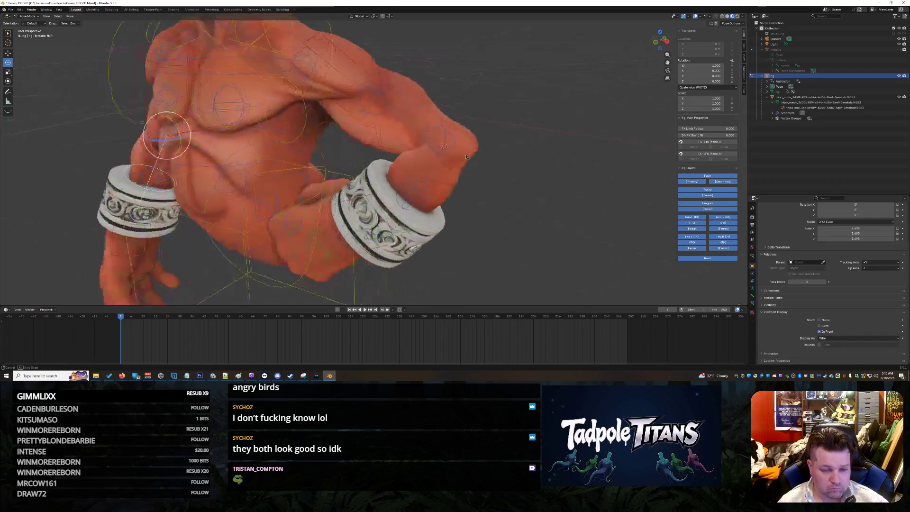
pyautogui.click(443, 143)
pyautogui.moveTo(522, 137); pyautogui.dragTo(469, 105, button='middle')
pyautogui.press('s')
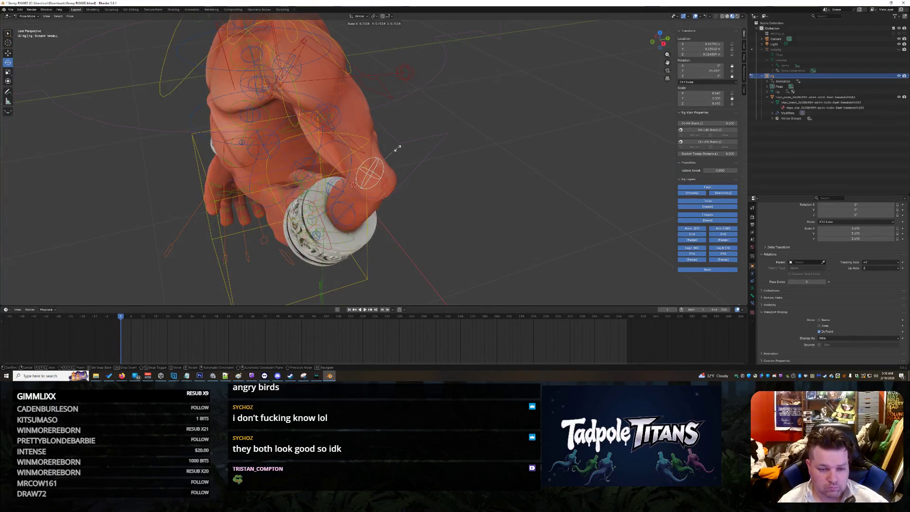
pyautogui.rightClick(416, 136)
pyautogui.moveTo(416, 137)
pyautogui.mouseDown(button='middle')
pyautogui.moveTo(427, 199)
pyautogui.moveTo(538, 189)
pyautogui.moveTo(540, 197)
pyautogui.moveTo(516, 203)
pyautogui.moveTo(524, 199)
pyautogui.moveTo(330, 148)
pyautogui.mouseUp(button='middle')
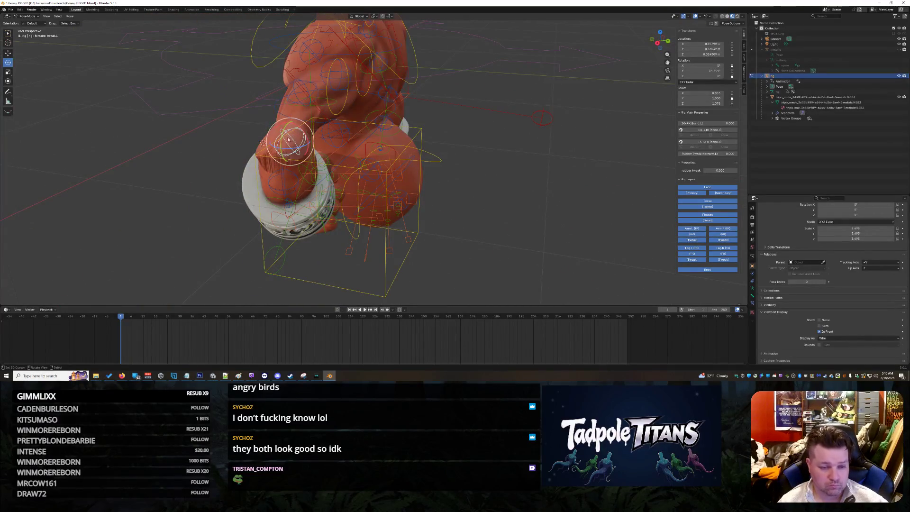
# - Enlarge the hand bone to test deformation, then undo the scaling
pyautogui.press('s')
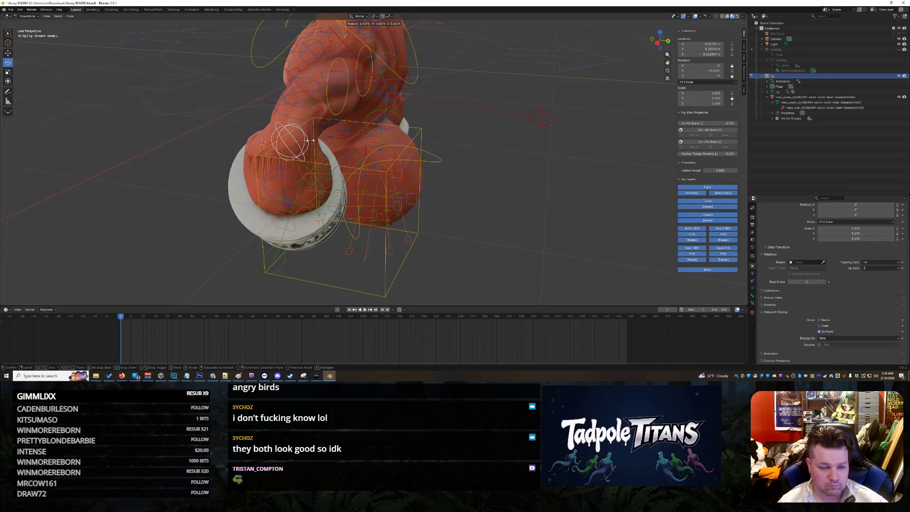
pyautogui.press('Escape')
pyautogui.press('s')
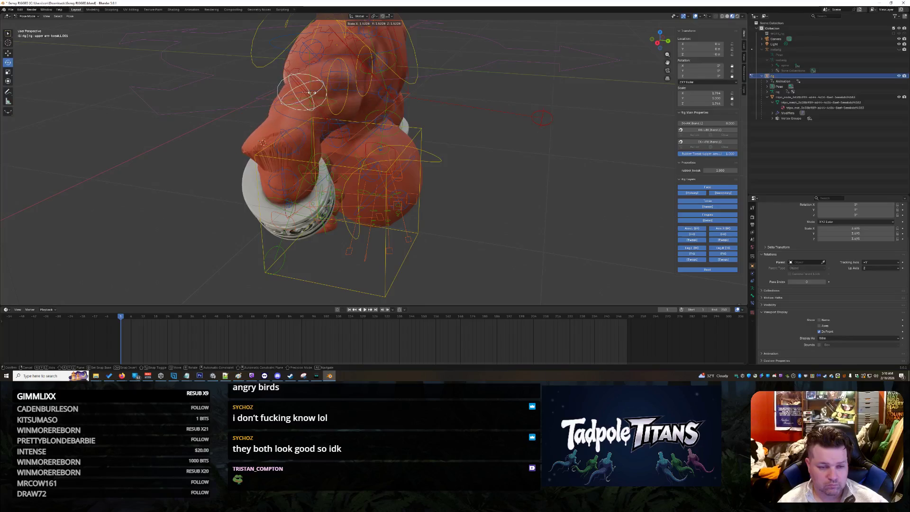
pyautogui.click(310, 92)
pyautogui.moveTo(473, 195)
pyautogui.mouseDown(button='middle')
pyautogui.moveTo(568, 197)
pyautogui.moveTo(523, 190)
pyautogui.mouseUp(button='middle')
pyautogui.scroll(-5, 554, 195)
pyautogui.hotkey('ctrl', 'z')
# - Reselect the forearm tweak bone and body mesh, then switch to the Texture Paint workspace
pyautogui.moveTo(464, 189); pyautogui.dragTo(528, 186, button='middle')
pyautogui.scroll(-5, 474, 192)
pyautogui.scroll(4, 473, 195)
pyautogui.scroll(5, 474, 198)
pyautogui.scroll(-6, 527, 192)
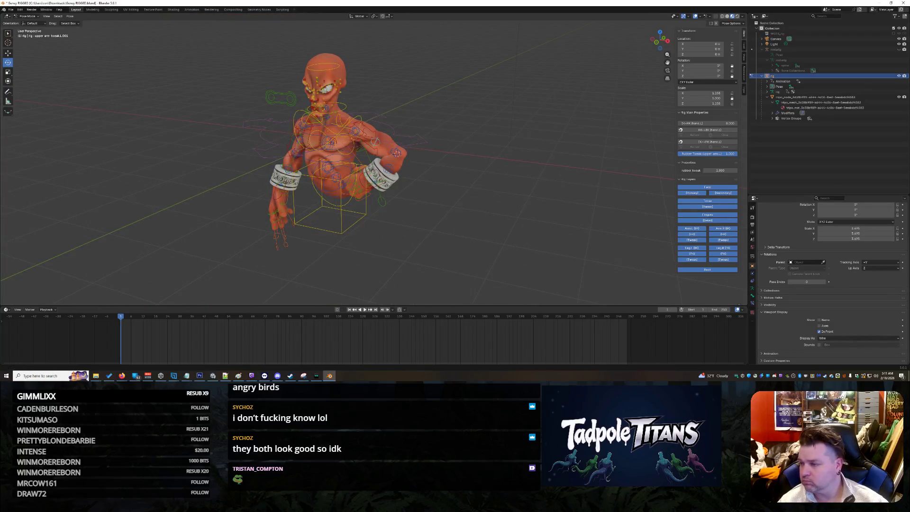
pyautogui.scroll(3, 496, 143)
pyautogui.scroll(2, 495, 145)
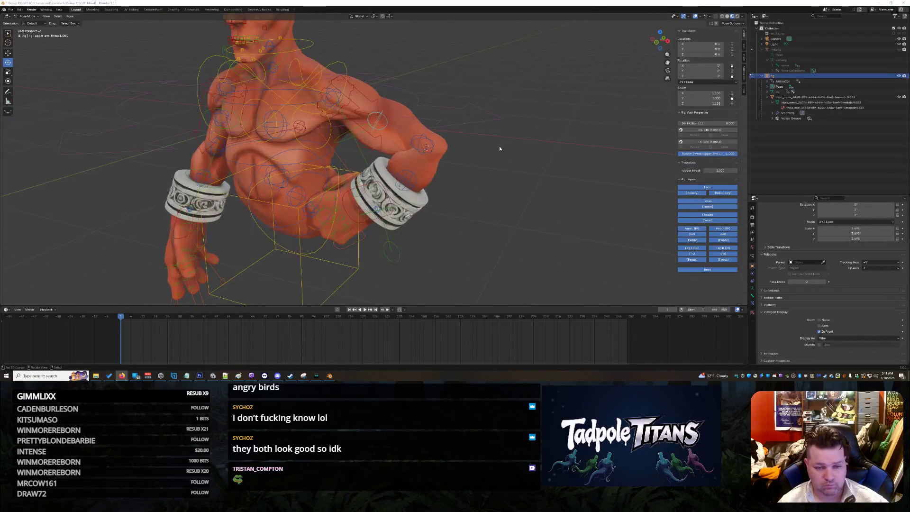
pyautogui.click(443, 144)
pyautogui.scroll(2, 480, 190)
pyautogui.moveTo(492, 191)
pyautogui.mouseDown(button='middle')
pyautogui.moveTo(533, 194)
pyautogui.moveTo(523, 196)
pyautogui.moveTo(453, 118)
pyautogui.mouseUp(button='middle')
pyautogui.click(409, 128)
pyautogui.click(782, 96)
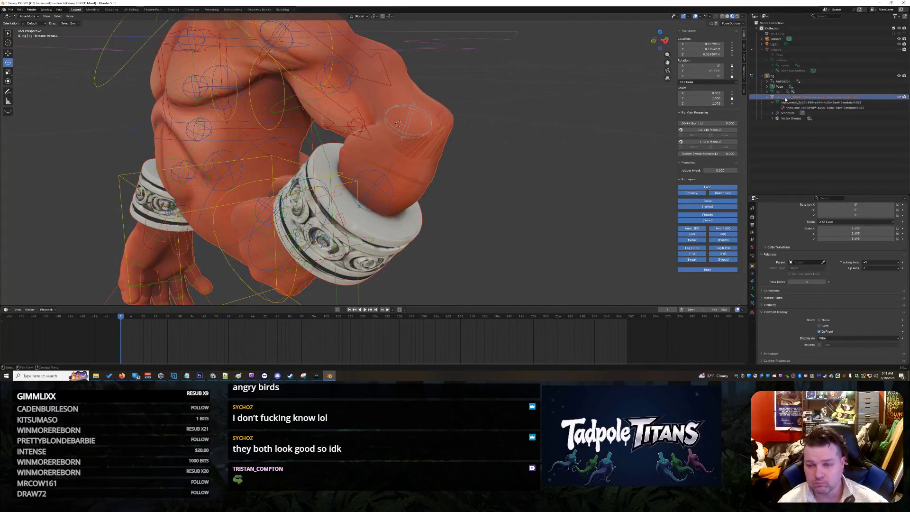
pyautogui.click(145, 10)
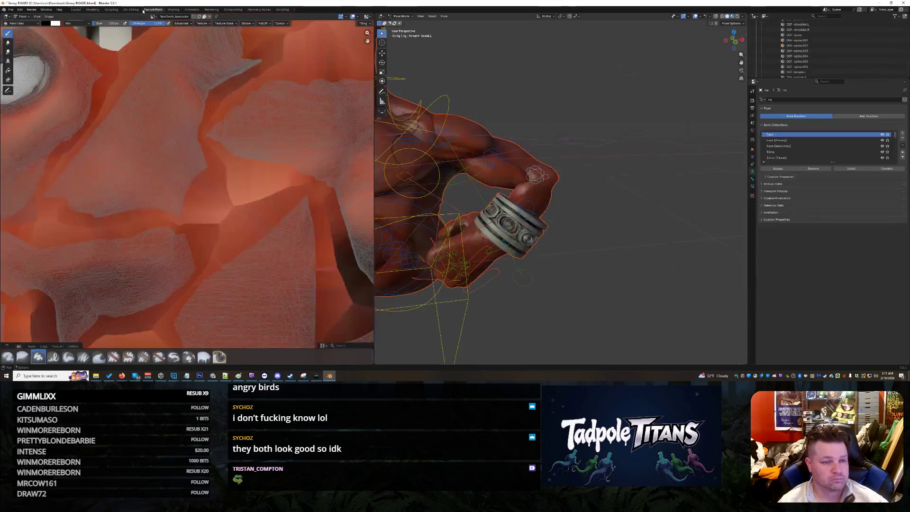
# - Orbit to a side view of the torso and return the rig to Object Mode
pyautogui.moveTo(525, 118); pyautogui.dragTo(659, 199, button='middle')
pyautogui.click(406, 18)
pyautogui.click(404, 23)
# - Select the character's body mesh in the Outliner and switch it to Weight Paint mode
pyautogui.scroll(5, 820, 56)
pyautogui.scroll(10, 820, 55)
pyautogui.scroll(-3, 825, 56)
pyautogui.scroll(-10, 762, 53)
pyautogui.scroll(10, 763, 53)
pyautogui.scroll(15, 789, 41)
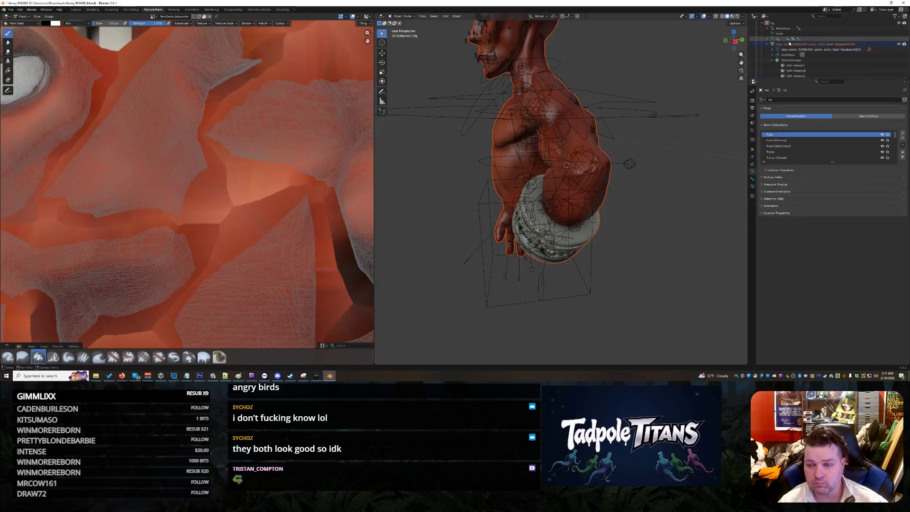
pyautogui.scroll(2, 787, 48)
pyautogui.click(780, 56)
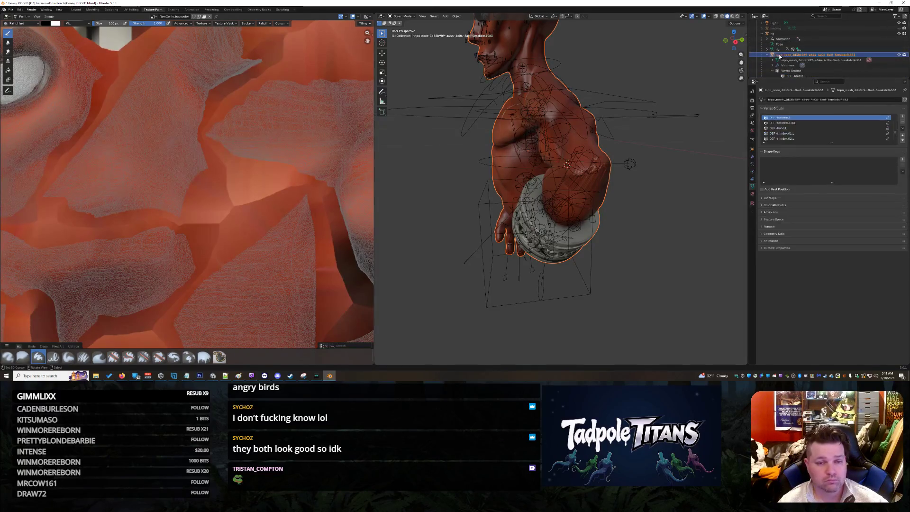
pyautogui.click(399, 17)
pyautogui.click(404, 46)
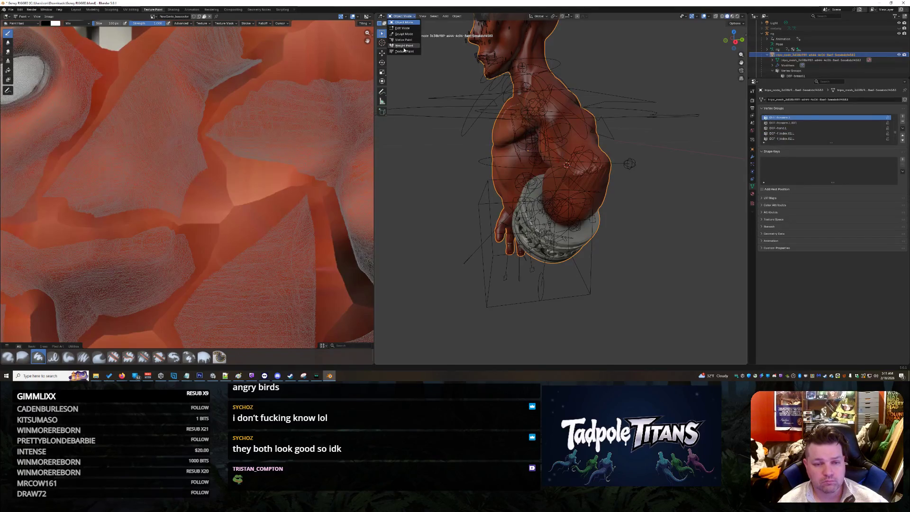
# - Raise the brush weight slightly and paint more weight onto the upper arm
pyautogui.scroll(5, 644, 244)
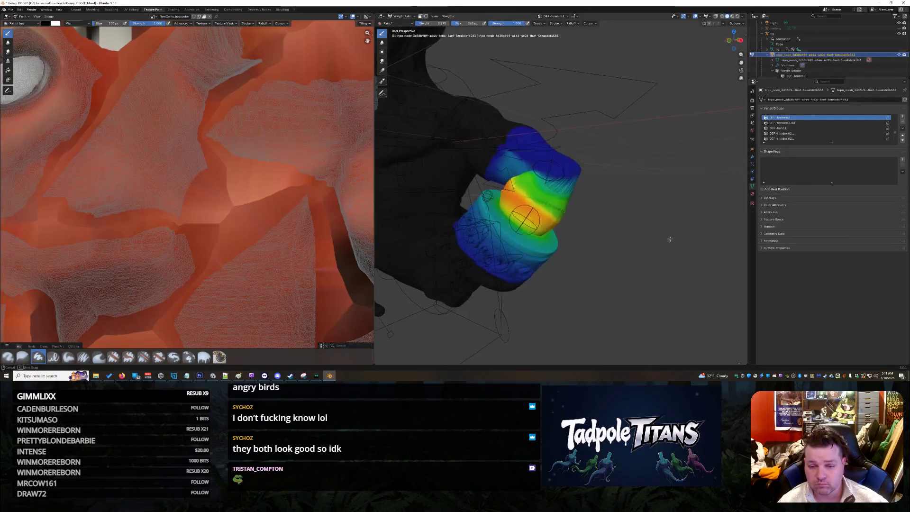
pyautogui.moveTo(664, 243); pyautogui.dragTo(631, 233, button='middle')
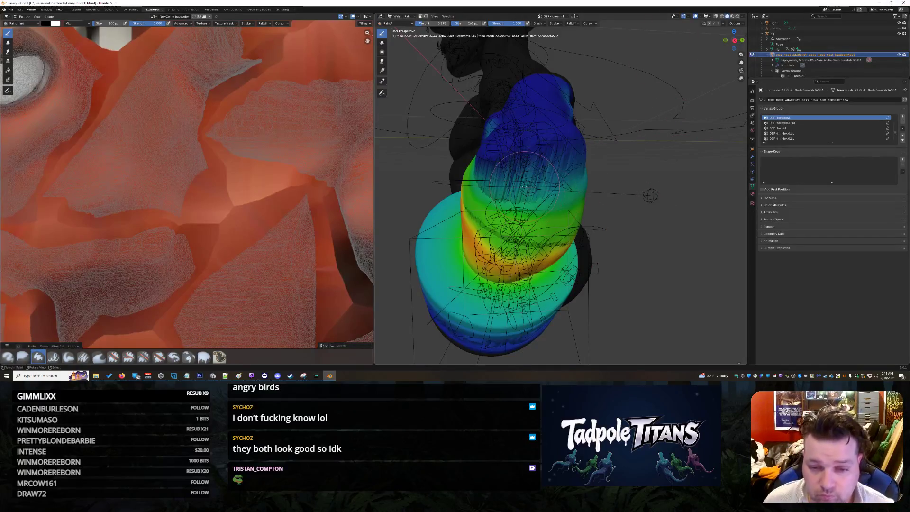
pyautogui.hotkey('ctrl', 'f')
pyautogui.moveTo(538, 152)
pyautogui.mouseDown()
pyautogui.moveTo(509, 164)
pyautogui.moveTo(518, 179)
pyautogui.mouseUp()
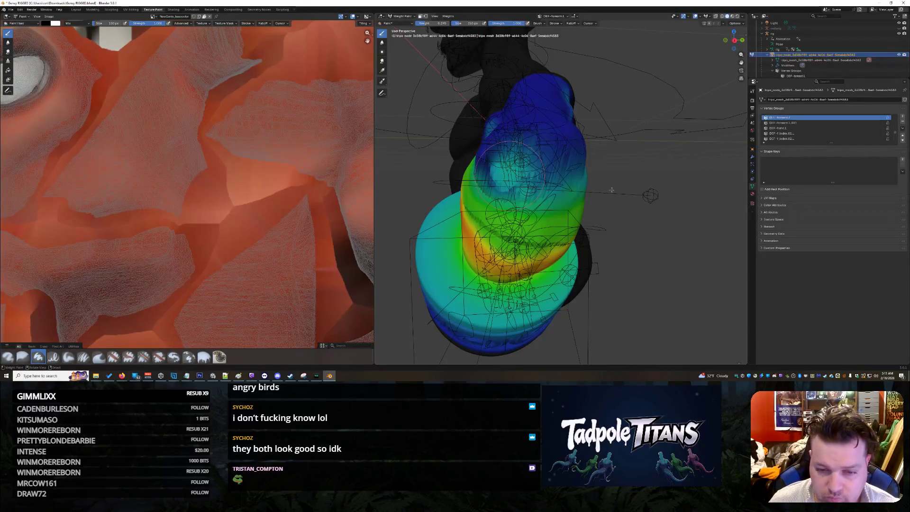
pyautogui.scroll(5, 518, 179)
pyautogui.moveTo(517, 179)
pyautogui.mouseDown(button='middle')
pyautogui.moveTo(593, 186)
pyautogui.moveTo(593, 157)
pyautogui.mouseUp(button='middle')
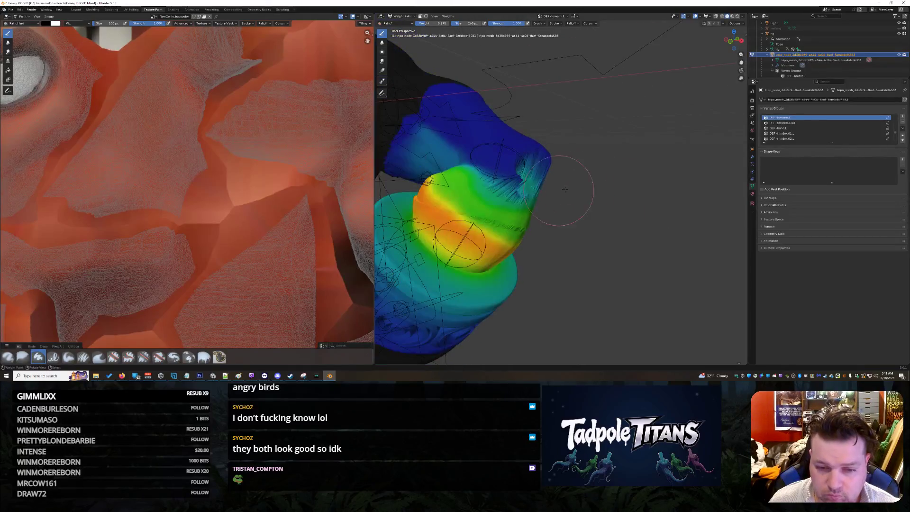
# - Undo the last stroke and repaint weight over the green band and near the elbow
pyautogui.hotkey('ctrl', 'z')
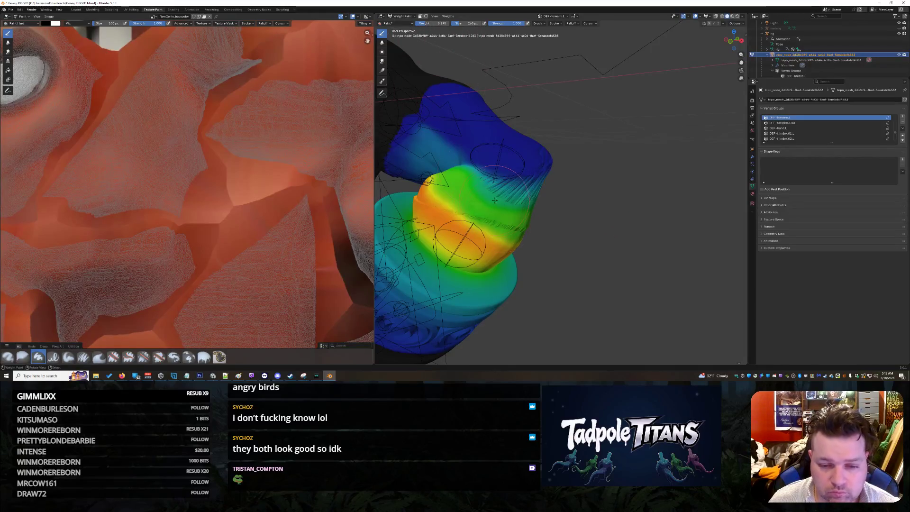
pyautogui.moveTo(494, 200)
pyautogui.mouseDown()
pyautogui.moveTo(474, 192)
pyautogui.moveTo(469, 174)
pyautogui.mouseUp()
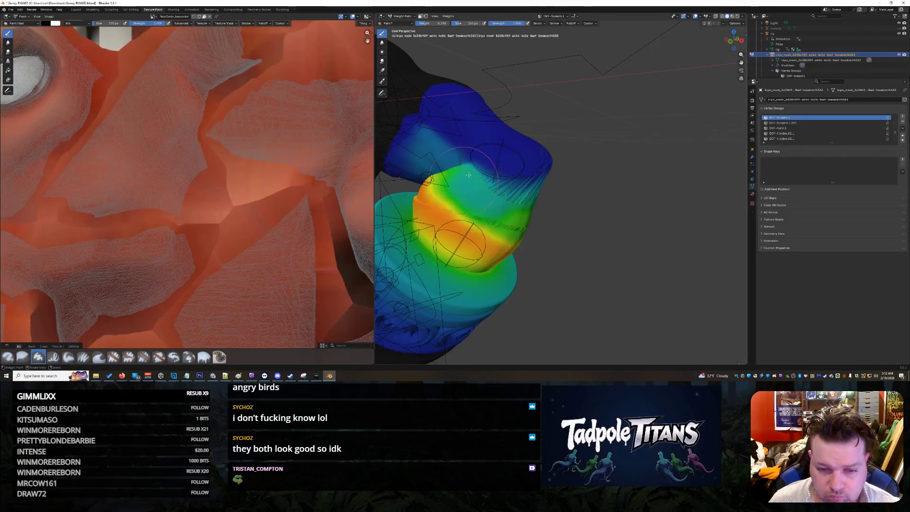
pyautogui.moveTo(517, 196)
pyautogui.mouseDown()
pyautogui.moveTo(520, 228)
pyautogui.moveTo(419, 200)
pyautogui.moveTo(526, 218)
pyautogui.mouseUp()
pyautogui.moveTo(526, 218)
pyautogui.mouseDown(button='middle')
pyautogui.moveTo(616, 213)
pyautogui.moveTo(420, 95)
pyautogui.moveTo(616, 123)
pyautogui.moveTo(498, 71)
pyautogui.mouseUp(button='middle')
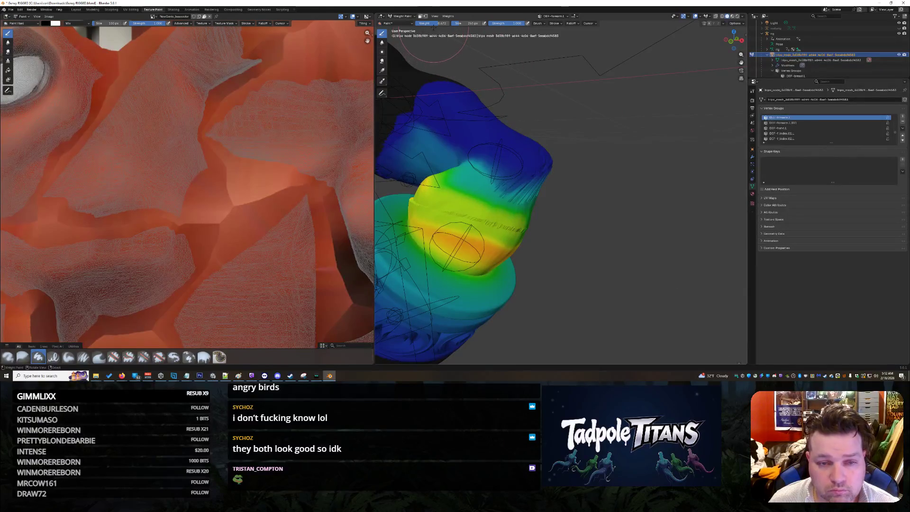
# - Paint upper-arm strokes at brush weight 0.366, then drop the weight to 0.206
pyautogui.moveTo(441, 23); pyautogui.dragTo(429, 23)
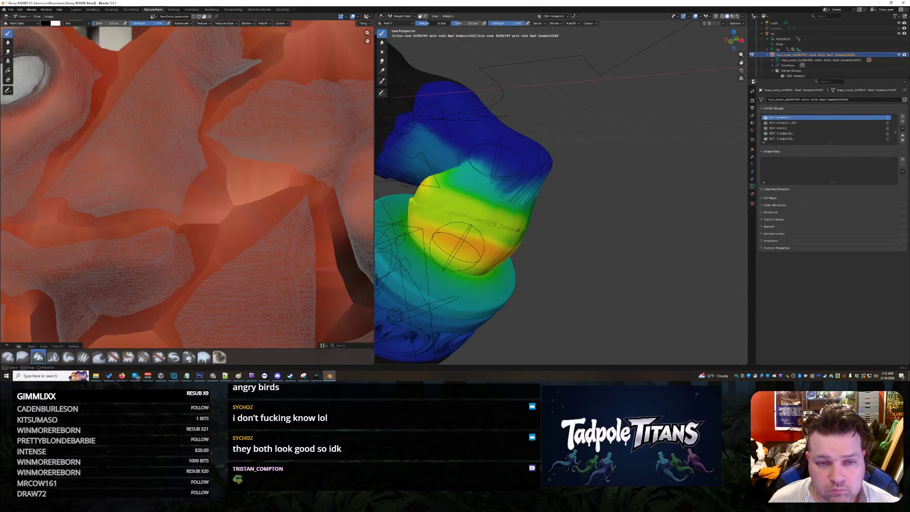
pyautogui.moveTo(502, 176); pyautogui.dragTo(521, 183)
pyautogui.moveTo(521, 182)
pyautogui.mouseDown(button='middle')
pyautogui.moveTo(576, 180)
pyautogui.moveTo(524, 196)
pyautogui.mouseUp(button='middle')
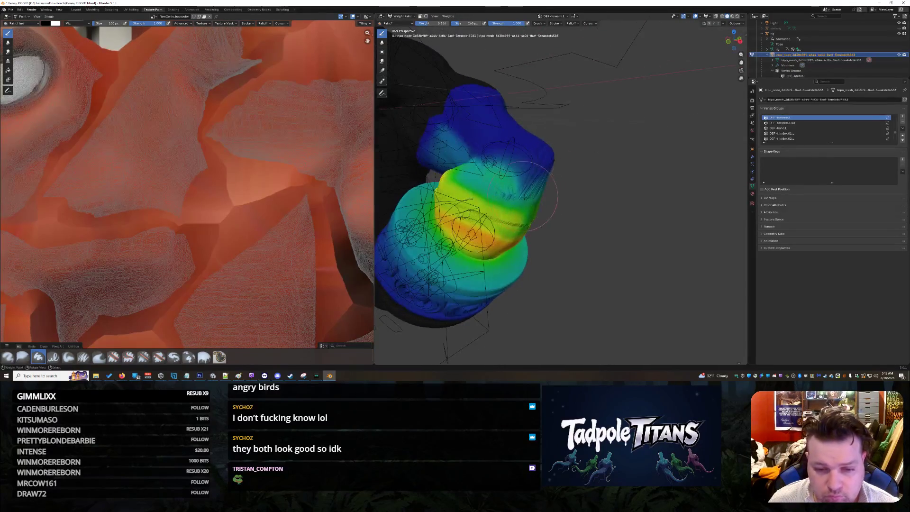
pyautogui.moveTo(441, 23); pyautogui.dragTo(438, 23)
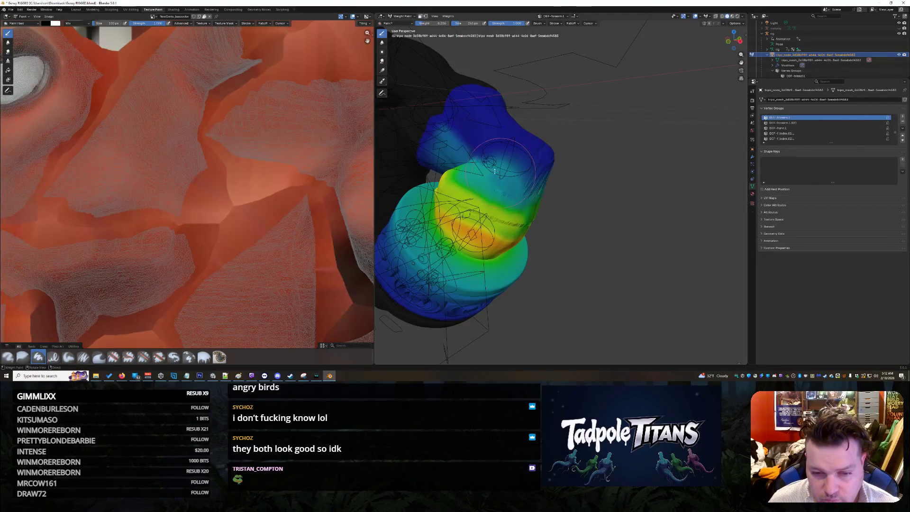
# - Inspect the painted elbow gradient and scroll the Outliner to the DEF- bone entries
pyautogui.moveTo(526, 189); pyautogui.dragTo(493, 192, button='middle')
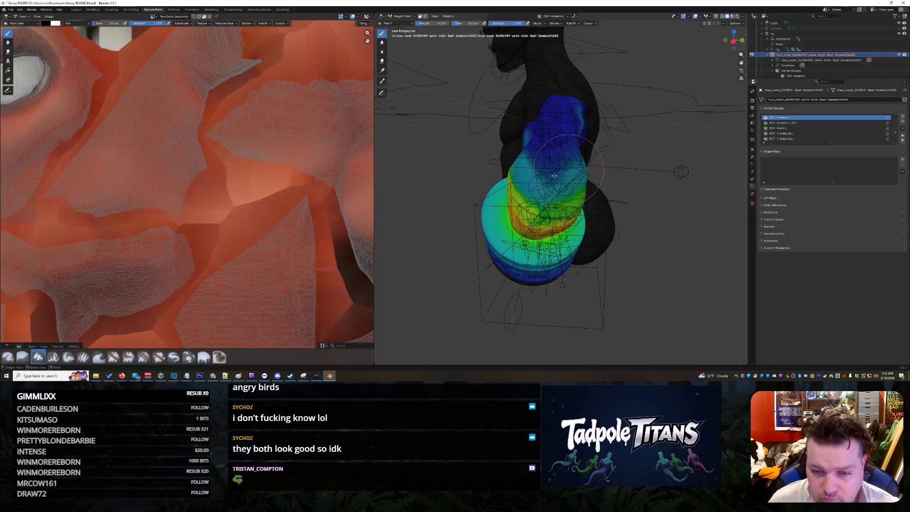
pyautogui.moveTo(544, 174)
pyautogui.mouseDown(button='middle')
pyautogui.moveTo(632, 189)
pyautogui.moveTo(579, 181)
pyautogui.moveTo(545, 158)
pyautogui.mouseUp(button='middle')
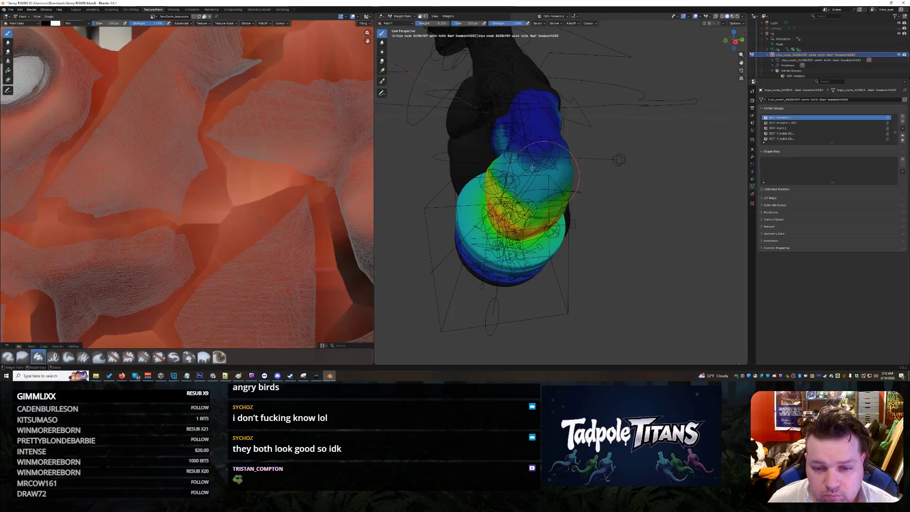
pyautogui.moveTo(624, 177); pyautogui.dragTo(606, 166, button='middle')
pyautogui.moveTo(559, 204)
pyautogui.mouseDown(button='middle')
pyautogui.moveTo(660, 209)
pyautogui.moveTo(609, 193)
pyautogui.mouseUp(button='middle')
pyautogui.scroll(-6, 589, 186)
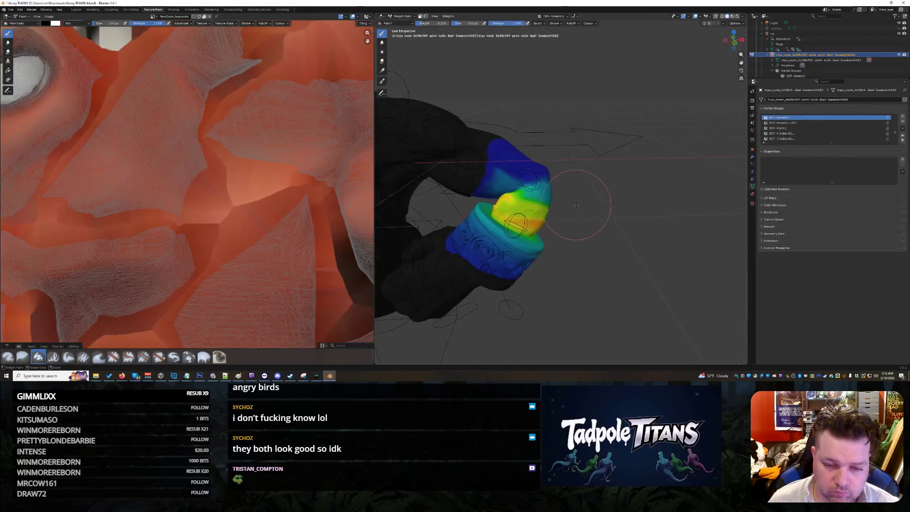
pyautogui.scroll(3, 583, 213)
pyautogui.scroll(5, 582, 233)
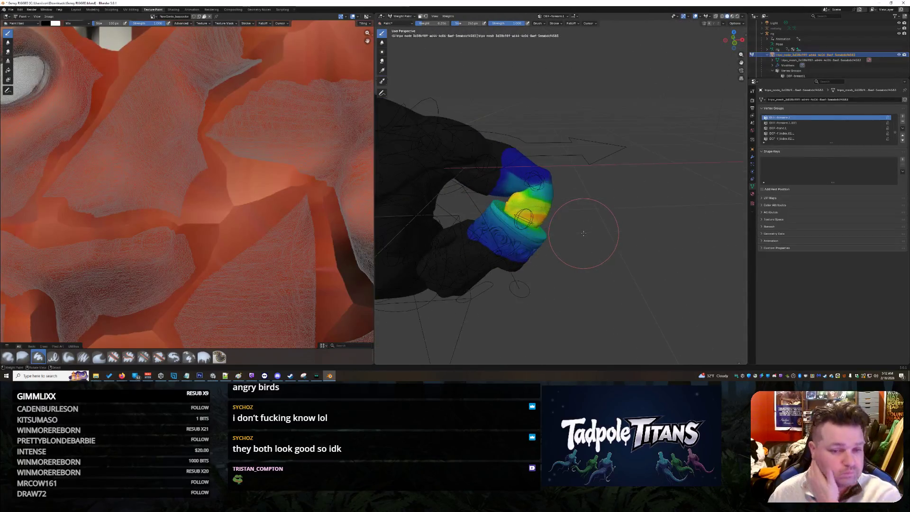
pyautogui.scroll(1, 598, 242)
pyautogui.scroll(1, 552, 215)
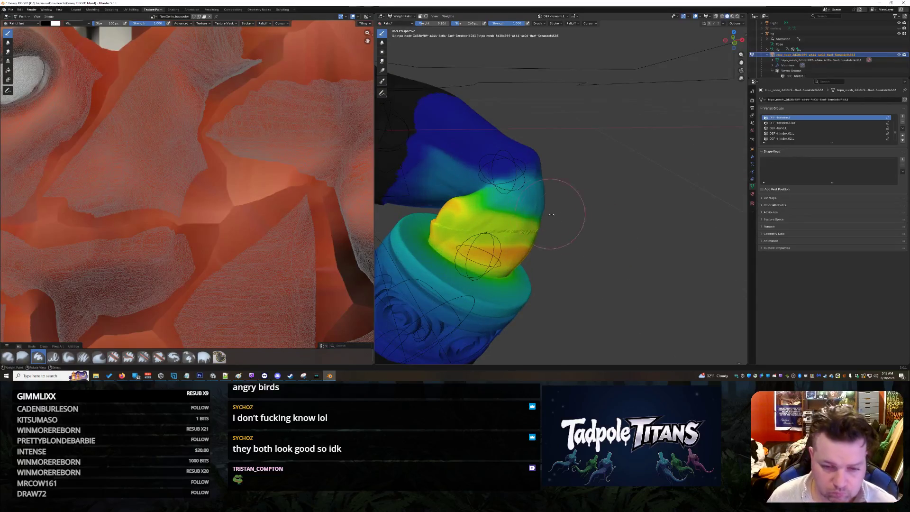
pyautogui.scroll(-8, 846, 45)
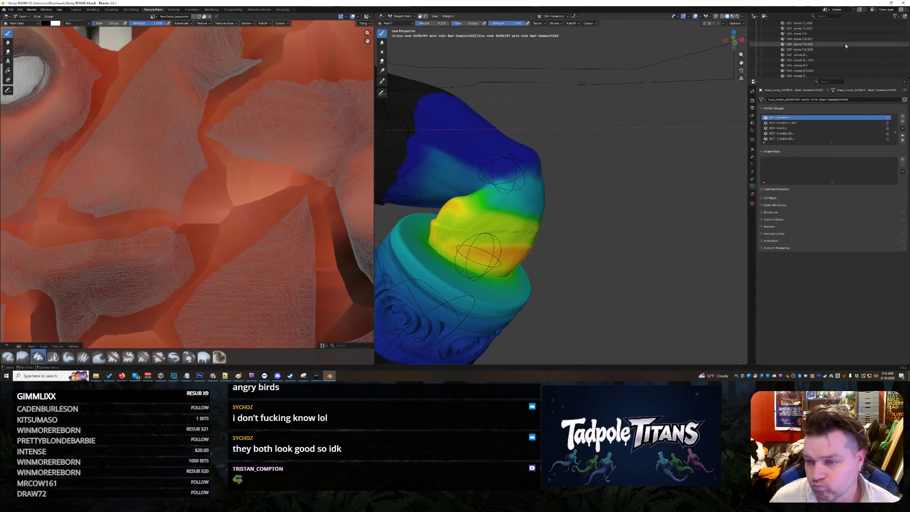
# - Compare the DEF-forearm groups and settle on DEF-forearm.L.001, zooming onto the bracered arm
pyautogui.click(818, 44)
pyautogui.click(808, 55)
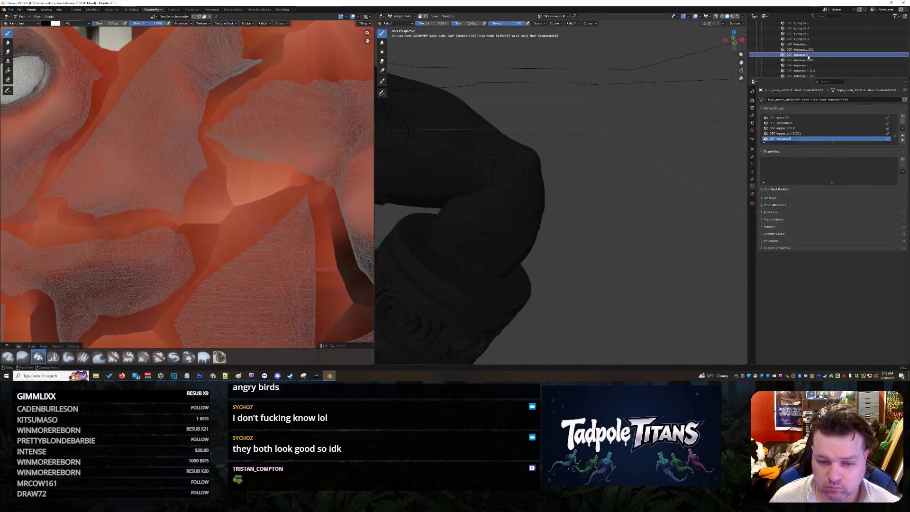
pyautogui.press('Down')
pyautogui.press('Down')
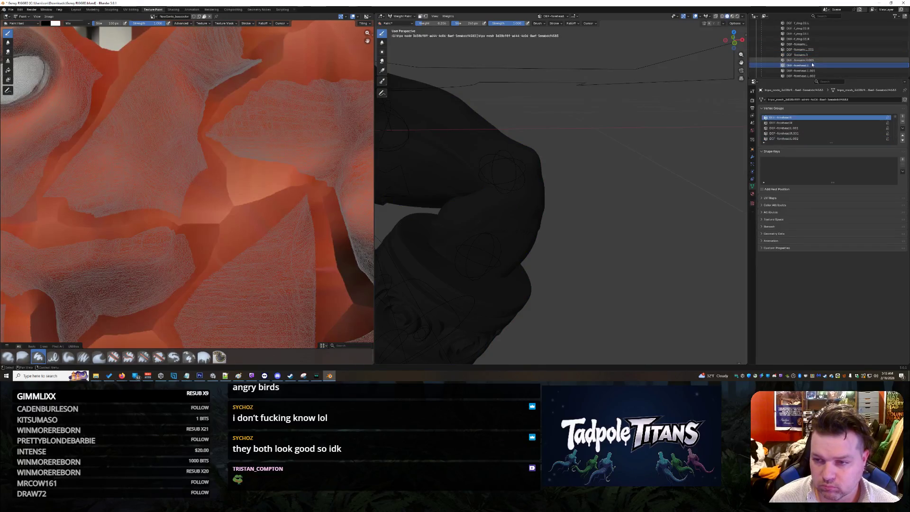
pyautogui.press('Up')
pyautogui.click(809, 49)
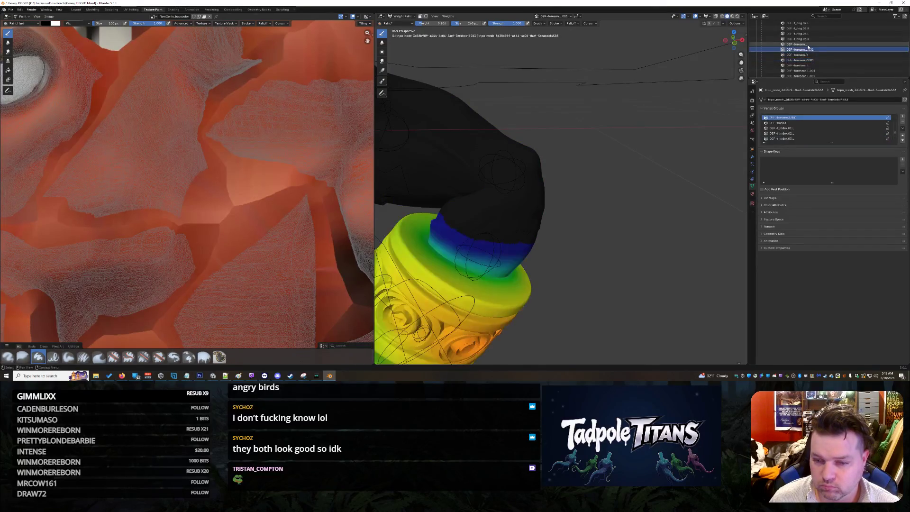
pyautogui.scroll(2, 579, 187)
pyautogui.moveTo(524, 187)
pyautogui.mouseDown(button='middle')
pyautogui.moveTo(547, 175)
pyautogui.moveTo(610, 178)
pyautogui.moveTo(611, 187)
pyautogui.mouseUp(button='middle')
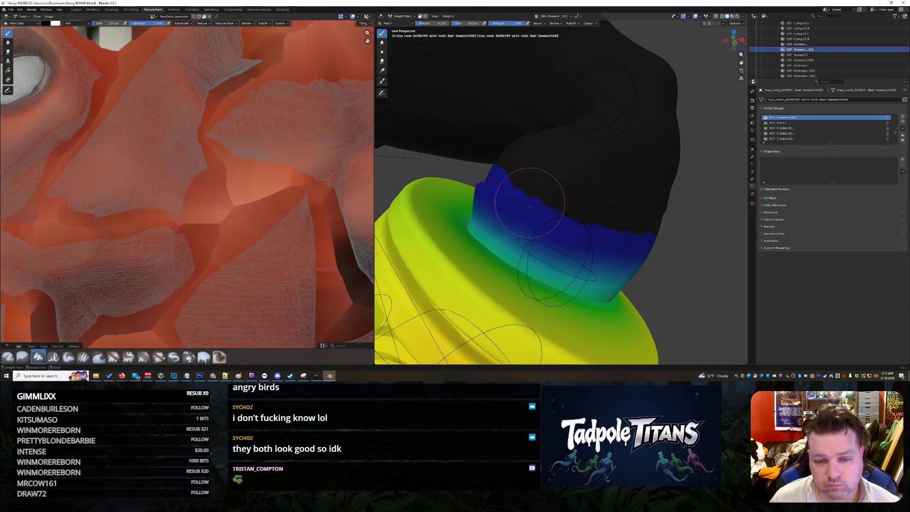
# - Set brush weight to 0 and start erasing the blue band above the bracer
pyautogui.moveTo(519, 190); pyautogui.dragTo(486, 182)
pyautogui.hotkey('ctrl', 'z')
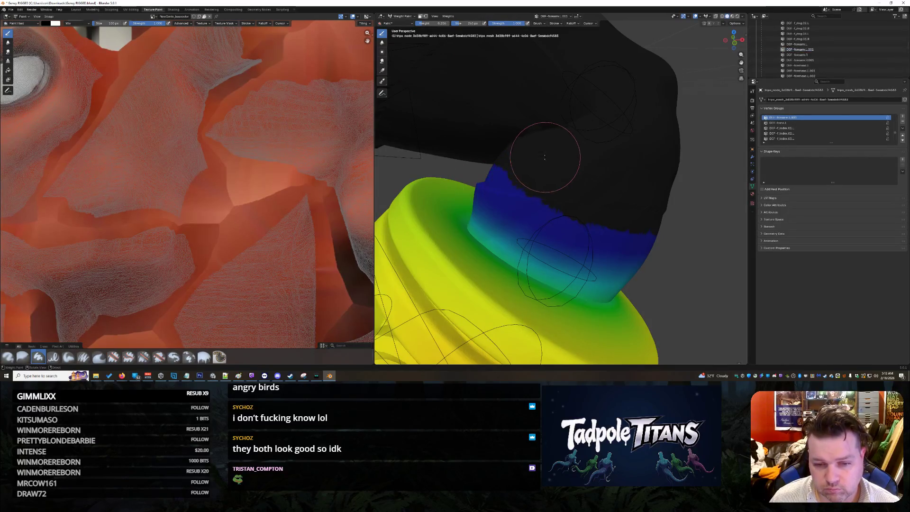
pyautogui.moveTo(425, 27); pyautogui.dragTo(408, 22)
pyautogui.hotkey('ctrl', 'z')
pyautogui.moveTo(532, 204); pyautogui.dragTo(553, 227)
pyautogui.moveTo(502, 193)
pyautogui.mouseDown()
pyautogui.moveTo(495, 177)
pyautogui.moveTo(488, 196)
pyautogui.mouseUp()
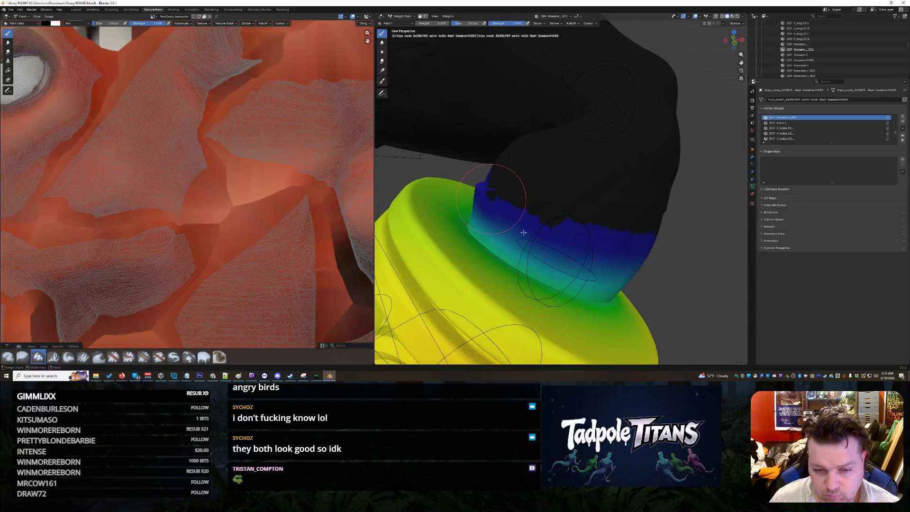
pyautogui.moveTo(544, 243)
pyautogui.mouseDown()
pyautogui.moveTo(632, 252)
pyautogui.moveTo(638, 225)
pyautogui.moveTo(547, 233)
pyautogui.moveTo(486, 214)
pyautogui.mouseUp()
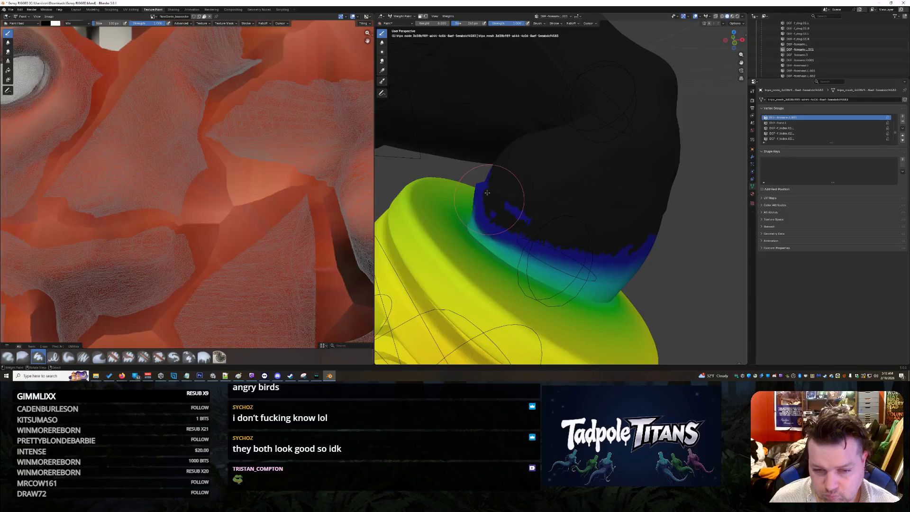
# - Paint the blue band and the area below it down to zero weight
pyautogui.moveTo(495, 180); pyautogui.dragTo(526, 183, button='middle')
pyautogui.moveTo(626, 223)
pyautogui.mouseDown()
pyautogui.moveTo(579, 225)
pyautogui.moveTo(545, 206)
pyautogui.moveTo(541, 216)
pyautogui.moveTo(595, 218)
pyautogui.moveTo(565, 243)
pyautogui.moveTo(549, 215)
pyautogui.moveTo(561, 204)
pyautogui.moveTo(531, 223)
pyautogui.moveTo(592, 251)
pyautogui.mouseUp()
pyautogui.moveTo(656, 251); pyautogui.dragTo(632, 234)
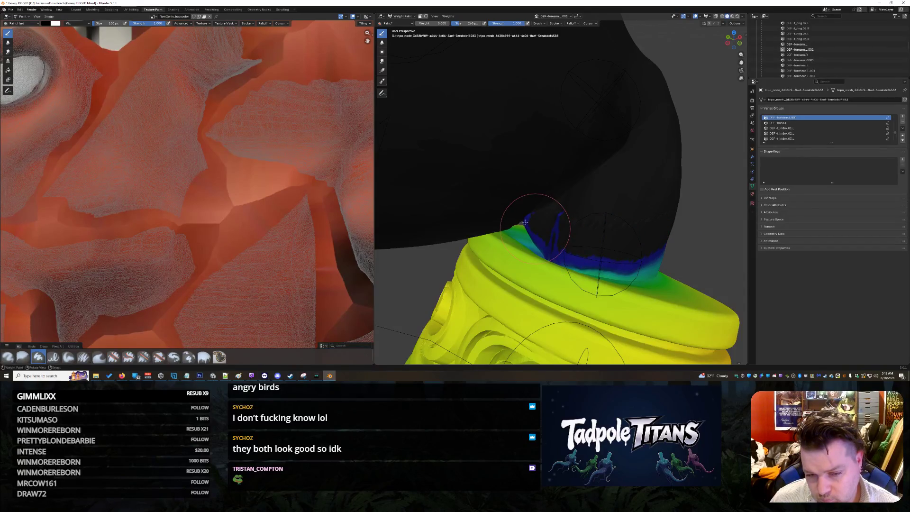
pyautogui.moveTo(560, 223)
pyautogui.mouseDown()
pyautogui.moveTo(552, 218)
pyautogui.moveTo(559, 242)
pyautogui.mouseUp()
pyautogui.moveTo(559, 243); pyautogui.dragTo(656, 223, button='middle')
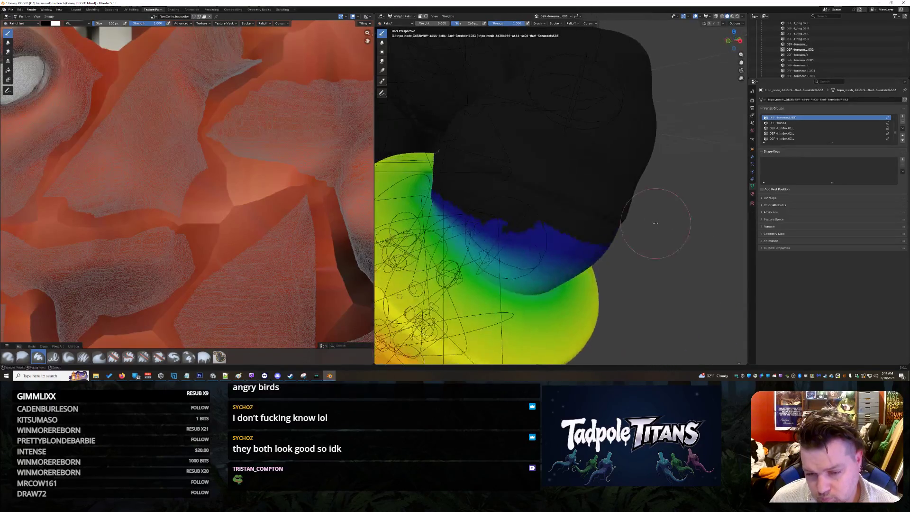
pyautogui.moveTo(499, 232); pyautogui.dragTo(546, 266)
pyautogui.moveTo(546, 267)
pyautogui.mouseDown(button='middle')
pyautogui.moveTo(579, 223)
pyautogui.moveTo(471, 171)
pyautogui.mouseUp(button='middle')
pyautogui.moveTo(488, 190)
pyautogui.mouseDown()
pyautogui.moveTo(526, 208)
pyautogui.moveTo(583, 207)
pyautogui.moveTo(507, 189)
pyautogui.mouseUp()
pyautogui.moveTo(488, 159)
pyautogui.mouseDown()
pyautogui.moveTo(488, 152)
pyautogui.moveTo(479, 190)
pyautogui.moveTo(525, 163)
pyautogui.moveTo(545, 199)
pyautogui.moveTo(530, 217)
pyautogui.mouseUp()
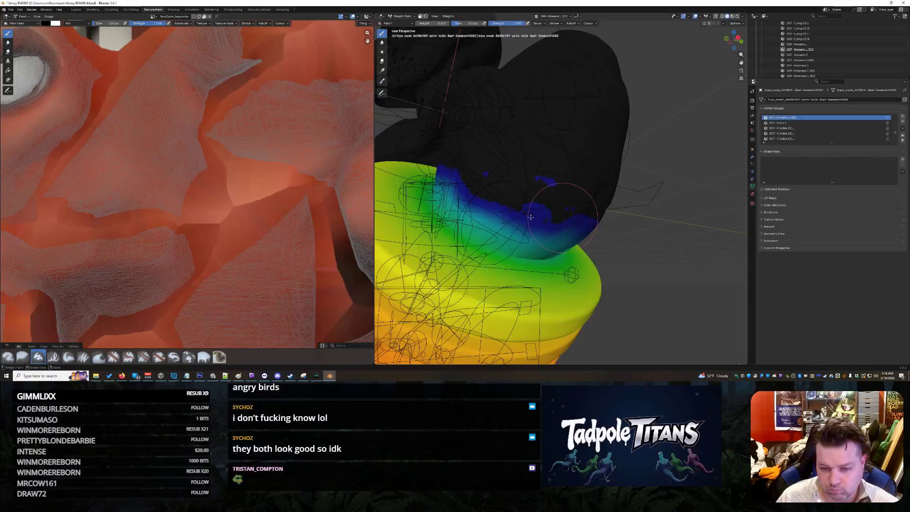
# - Clear the last blue spots and streaks from the upper-arm band
pyautogui.moveTo(479, 176)
pyautogui.mouseDown()
pyautogui.moveTo(541, 185)
pyautogui.moveTo(565, 229)
pyautogui.mouseUp()
pyautogui.moveTo(545, 209)
pyautogui.mouseDown(button='middle')
pyautogui.moveTo(521, 206)
pyautogui.moveTo(557, 198)
pyautogui.mouseUp(button='middle')
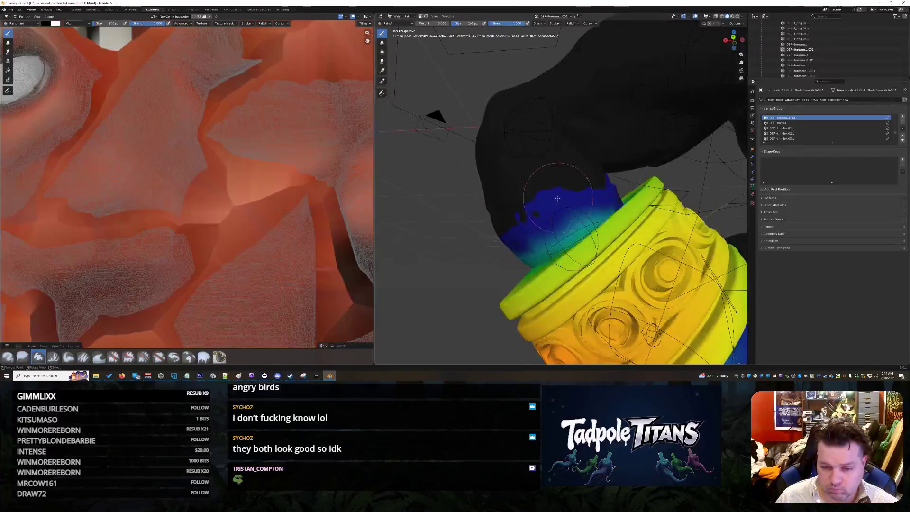
pyautogui.moveTo(570, 205)
pyautogui.mouseDown()
pyautogui.moveTo(576, 184)
pyautogui.moveTo(501, 252)
pyautogui.mouseUp()
pyautogui.moveTo(555, 197)
pyautogui.mouseDown()
pyautogui.moveTo(516, 227)
pyautogui.moveTo(603, 189)
pyautogui.mouseUp()
pyautogui.moveTo(583, 193); pyautogui.dragTo(590, 156, button='middle')
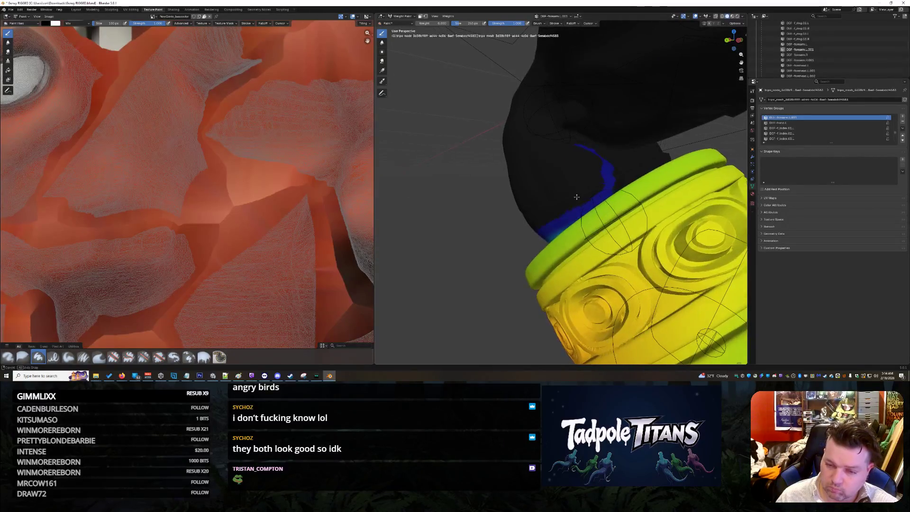
pyautogui.moveTo(589, 148)
pyautogui.mouseDown()
pyautogui.moveTo(581, 145)
pyautogui.moveTo(608, 180)
pyautogui.mouseUp()
pyautogui.moveTo(607, 180)
pyautogui.mouseDown(button='middle')
pyautogui.moveTo(686, 175)
pyautogui.moveTo(474, 71)
pyautogui.mouseUp(button='middle')
pyautogui.click(400, 16)
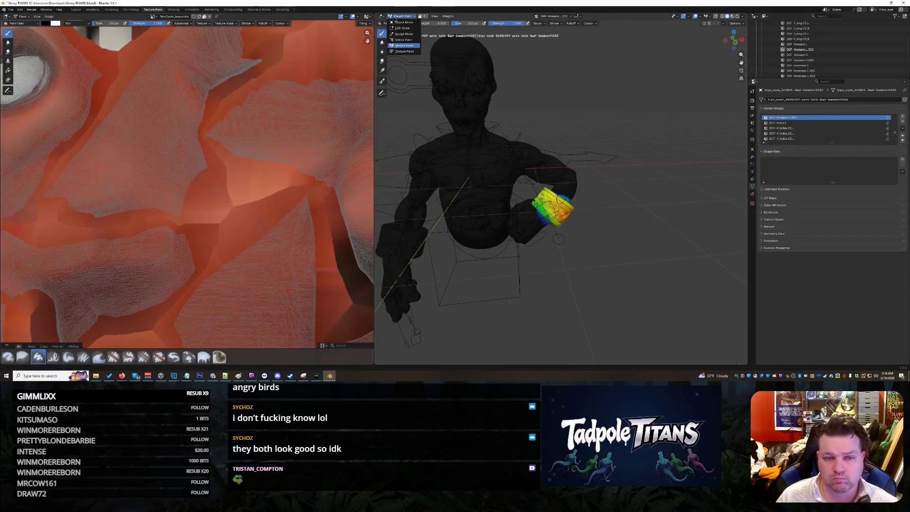
# - Leave Weight Paint for Object Mode, select the armature, and switch to the Layout workspace
pyautogui.click(396, 22)
pyautogui.scroll(5, 644, 232)
pyautogui.moveTo(649, 212)
pyautogui.mouseDown(button='middle')
pyautogui.moveTo(640, 203)
pyautogui.moveTo(591, 208)
pyautogui.mouseUp(button='middle')
pyautogui.scroll(10, 596, 212)
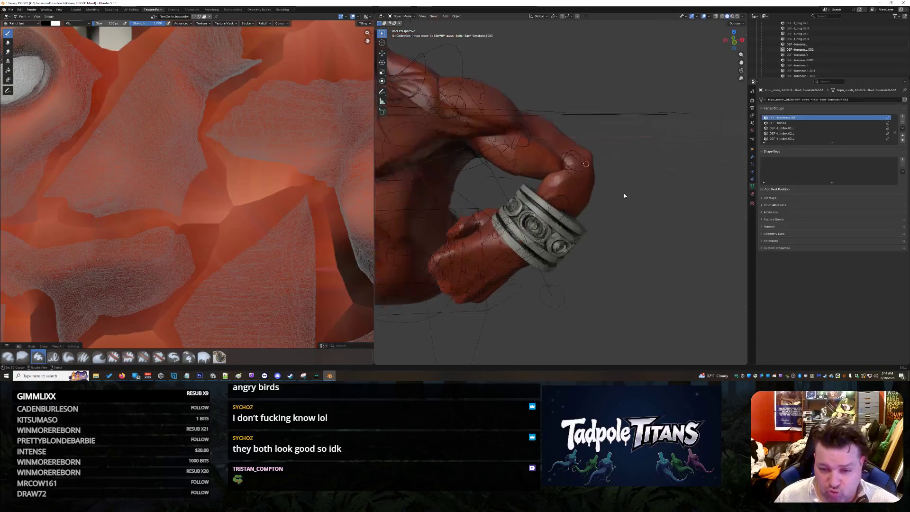
pyautogui.click(566, 198)
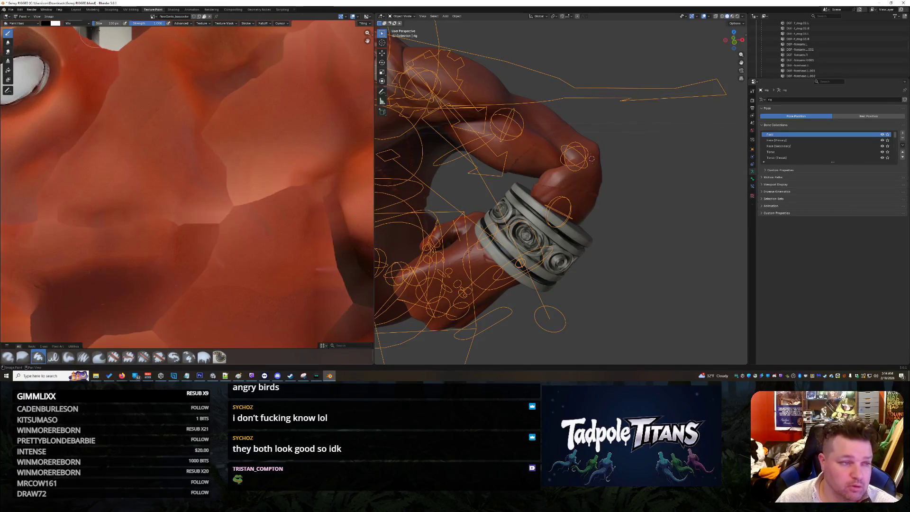
pyautogui.click(74, 9)
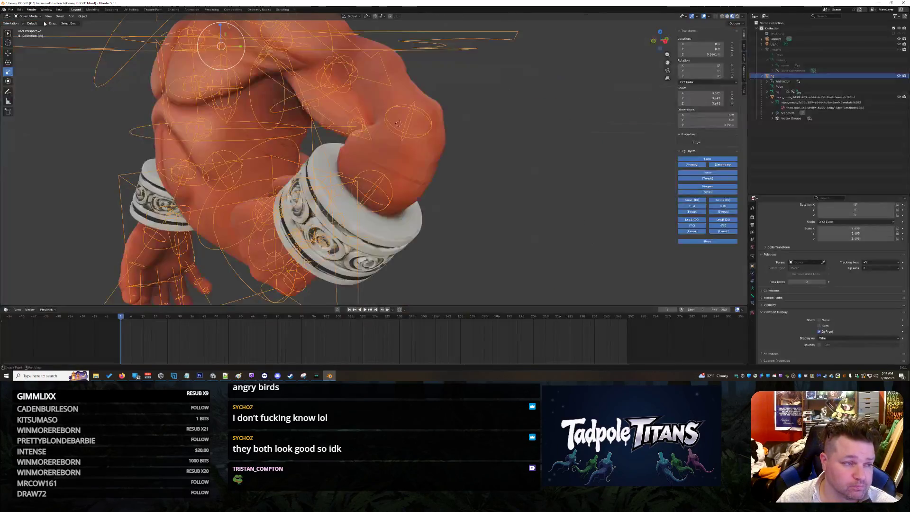
# - Slide the bracer's forearm_tweak.L.001 bone slightly along X, twice
pyautogui.moveTo(372, 174)
pyautogui.mouseDown(button='middle')
pyautogui.moveTo(490, 161)
pyautogui.moveTo(525, 181)
pyautogui.mouseUp(button='middle')
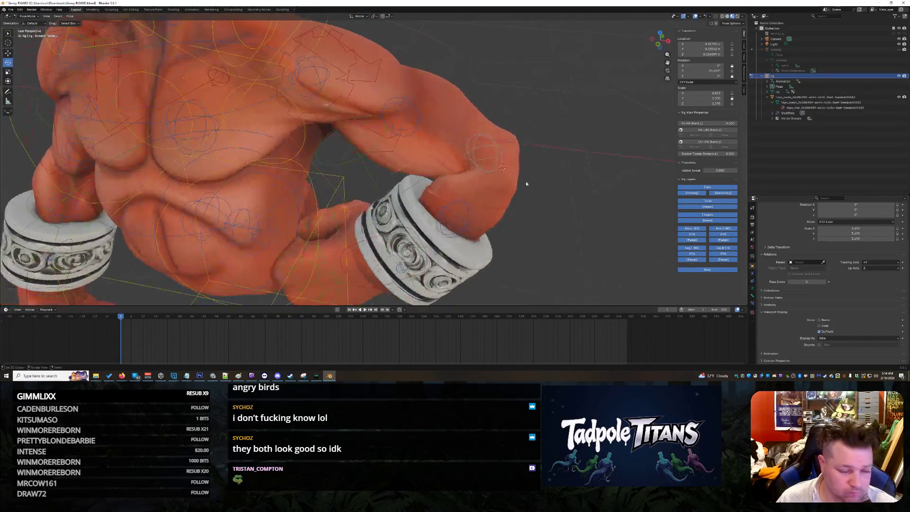
pyautogui.click(455, 218)
pyautogui.moveTo(564, 225); pyautogui.dragTo(579, 215, button='middle')
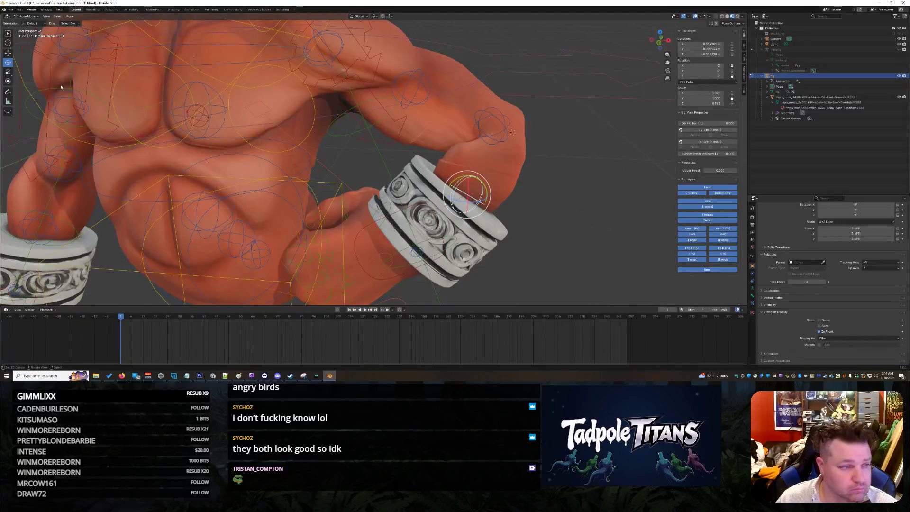
pyautogui.hotkey('shift', 'space')
pyautogui.press('g')
pyautogui.moveTo(492, 197); pyautogui.dragTo(483, 196)
pyautogui.moveTo(483, 196)
pyautogui.mouseDown(button='middle')
pyautogui.moveTo(563, 235)
pyautogui.moveTo(529, 203)
pyautogui.mouseUp(button='middle')
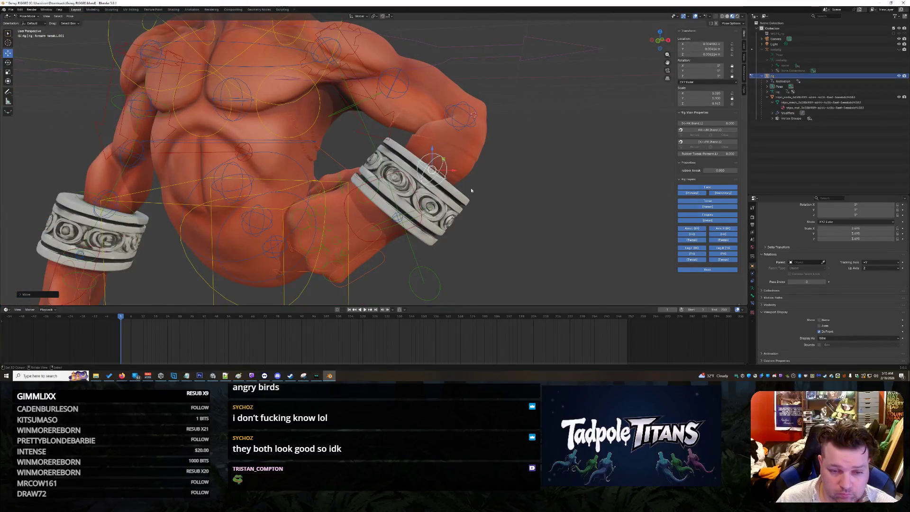
pyautogui.moveTo(453, 169); pyautogui.dragTo(470, 174)
pyautogui.moveTo(470, 174)
pyautogui.mouseDown(button='middle')
pyautogui.moveTo(523, 202)
pyautogui.moveTo(493, 205)
pyautogui.mouseUp(button='middle')
# - Select the left hand IK control hand_ik.L and rotate the hand
pyautogui.click(380, 195)
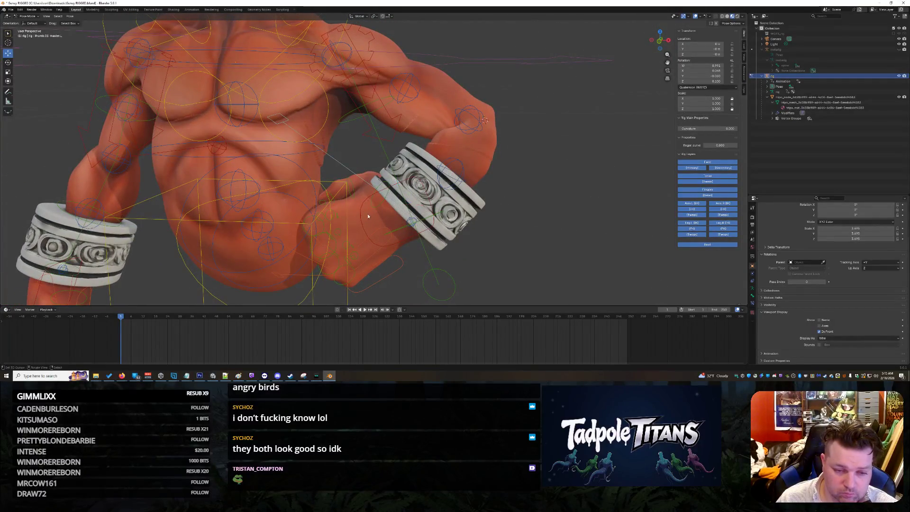
pyautogui.click(363, 210)
pyautogui.click(366, 178)
pyautogui.moveTo(367, 178)
pyautogui.mouseDown(button='middle')
pyautogui.moveTo(388, 173)
pyautogui.moveTo(361, 210)
pyautogui.mouseUp(button='middle')
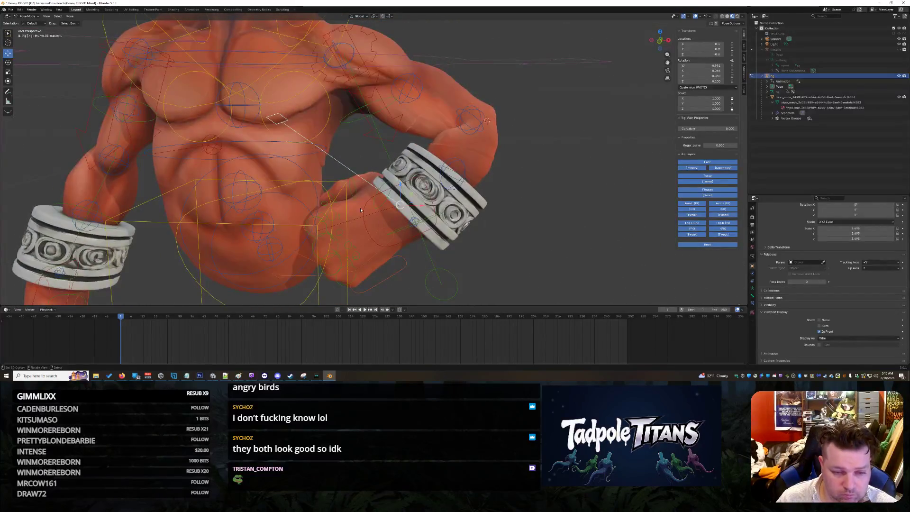
pyautogui.click(366, 229)
pyautogui.click(8, 63)
pyautogui.press('r')
pyautogui.click(403, 212)
pyautogui.moveTo(417, 214)
pyautogui.mouseDown(button='middle')
pyautogui.moveTo(542, 221)
pyautogui.moveTo(526, 223)
pyautogui.mouseUp(button='middle')
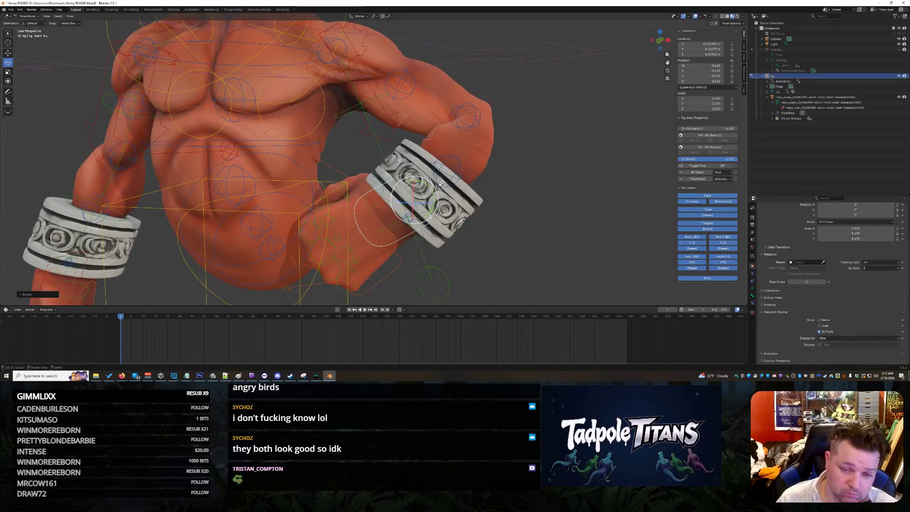
# - Rotate forearm_tweak.L.001 around Y and twist the forearm with forearm_tweak.L
pyautogui.click(470, 172)
pyautogui.moveTo(470, 172); pyautogui.dragTo(465, 165)
pyautogui.click(471, 118)
pyautogui.moveTo(484, 114)
pyautogui.mouseDown()
pyautogui.moveTo(479, 104)
pyautogui.moveTo(501, 116)
pyautogui.mouseUp()
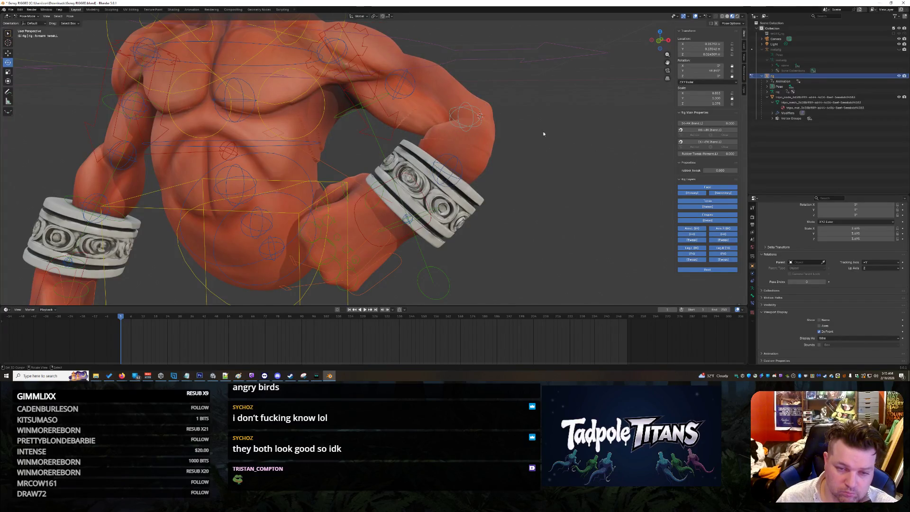
pyautogui.scroll(-5, 537, 142)
pyautogui.moveTo(537, 145); pyautogui.dragTo(535, 153, button='middle')
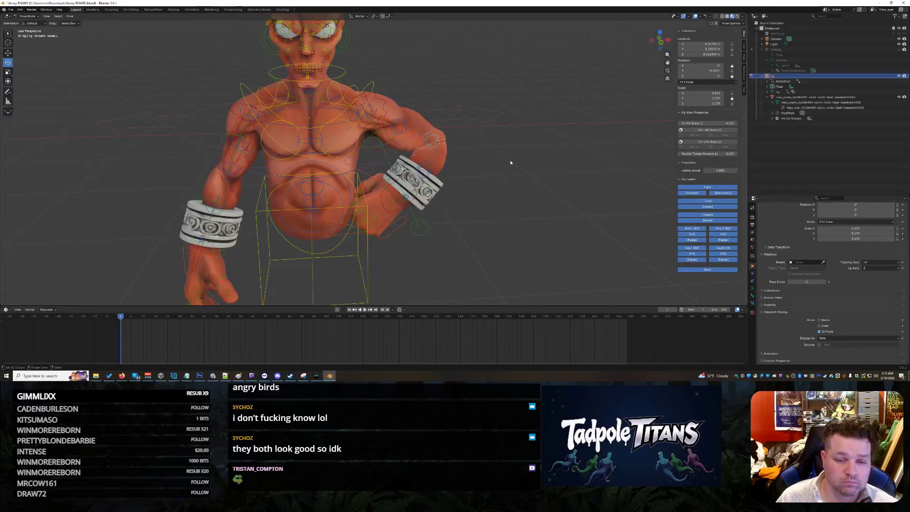
# - Move the forearm tweak bone along the X axis
pyautogui.click(430, 139)
pyautogui.click(8, 53)
pyautogui.scroll(3, 490, 136)
pyautogui.moveTo(478, 129)
pyautogui.mouseDown()
pyautogui.moveTo(487, 128)
pyautogui.moveTo(474, 129)
pyautogui.mouseUp()
pyautogui.press('x')
pyautogui.scroll(-10, 529, 183)
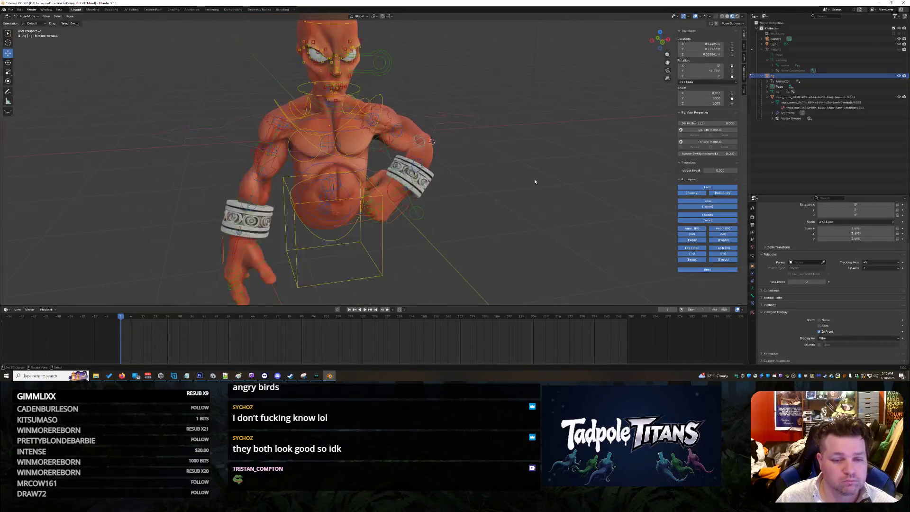
pyautogui.scroll(8, 497, 205)
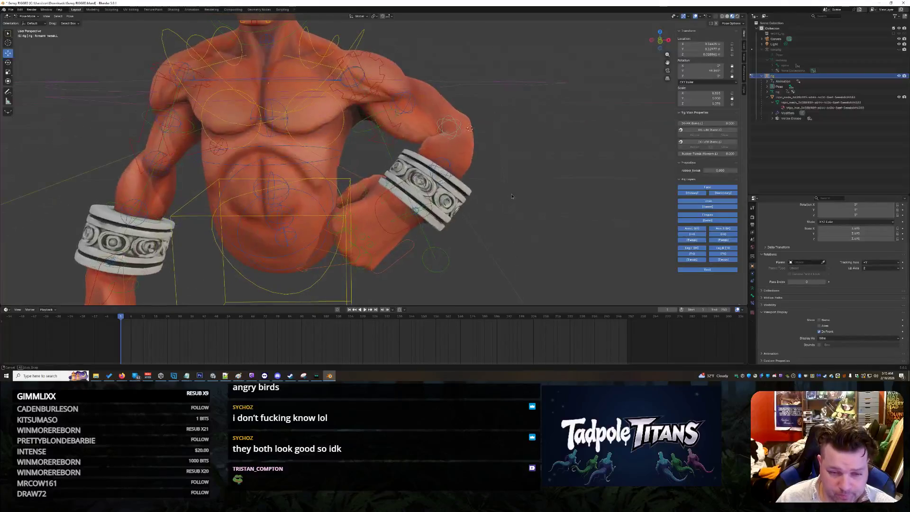
pyautogui.scroll(4, 468, 213)
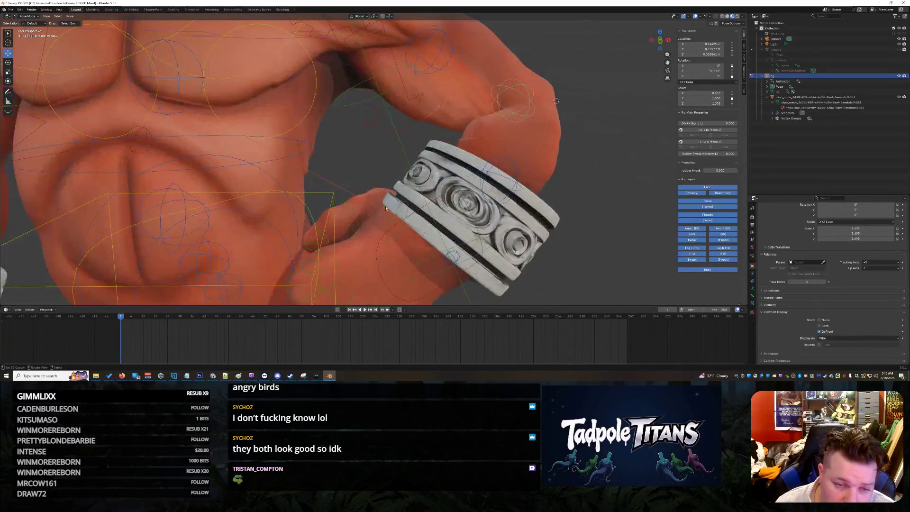
# - Select the thumb.01.L bone and move it slightly along X
pyautogui.click(351, 220)
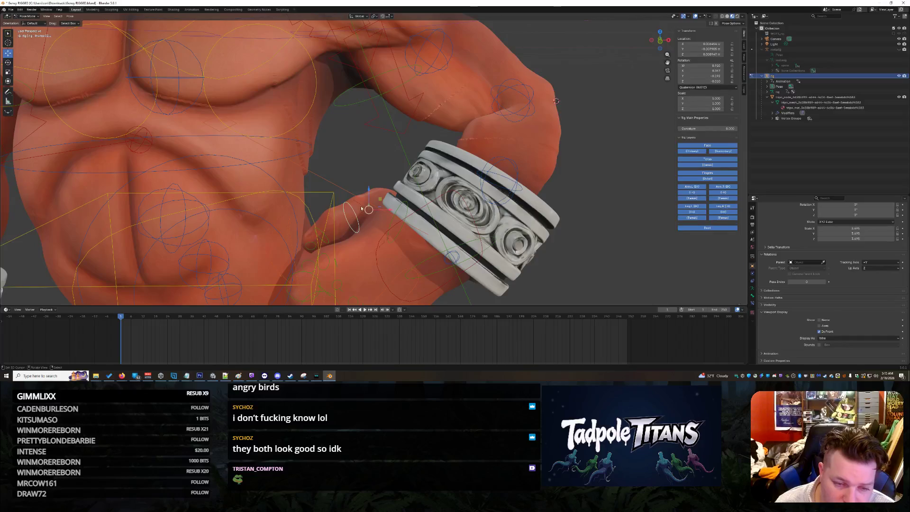
pyautogui.press('g')
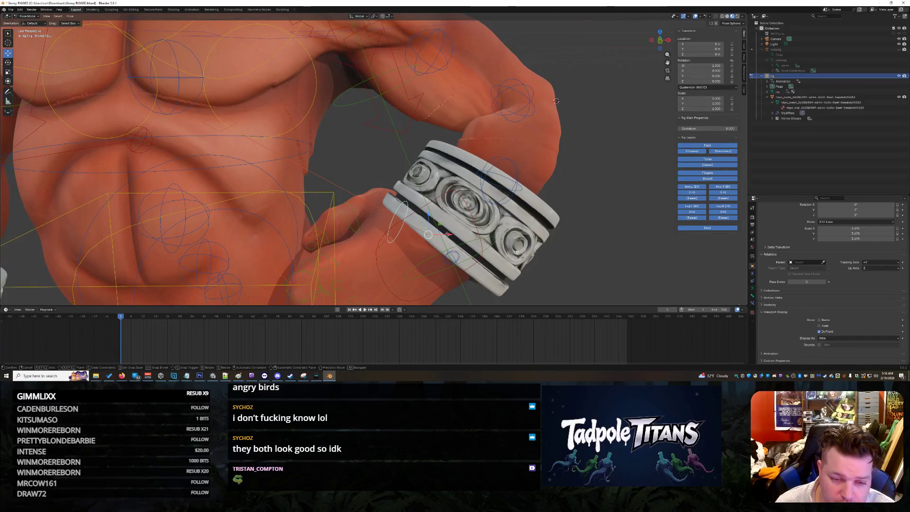
pyautogui.press('x')
pyautogui.click(438, 236)
pyautogui.moveTo(439, 236); pyautogui.dragTo(429, 200, button='middle')
# - Shift thumb.01.L slightly along Z, then view both bracers from behind
pyautogui.press('g')
pyautogui.press('z')
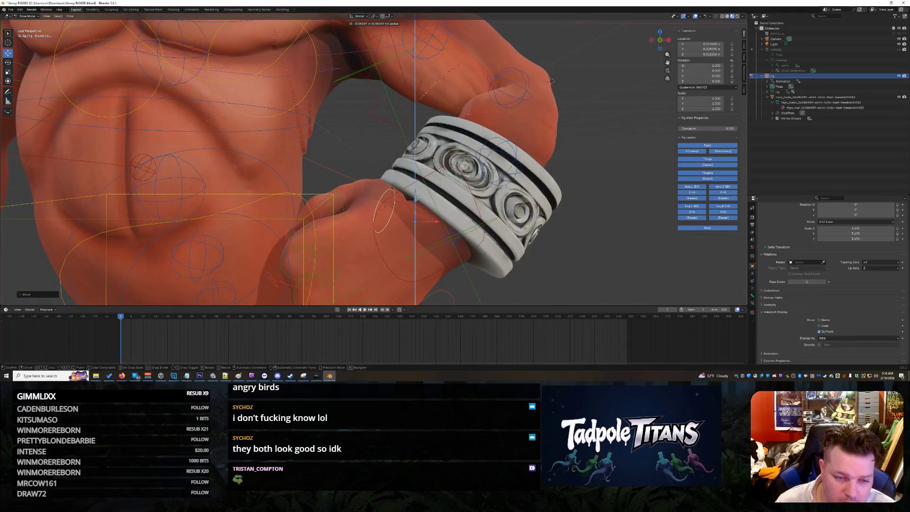
pyautogui.press('x')
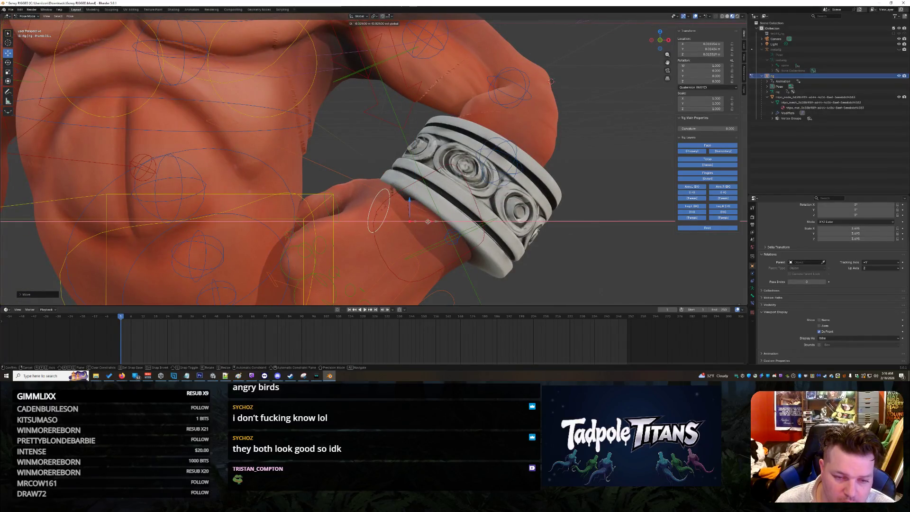
pyautogui.press('z')
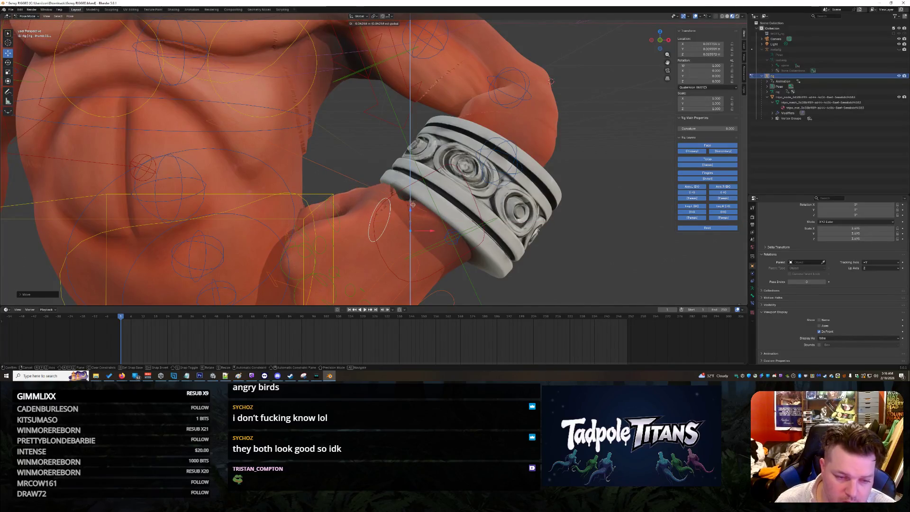
pyautogui.click(322, 206)
pyautogui.moveTo(375, 176)
pyautogui.mouseDown(button='middle')
pyautogui.moveTo(262, 178)
pyautogui.moveTo(331, 185)
pyautogui.mouseUp(button='middle')
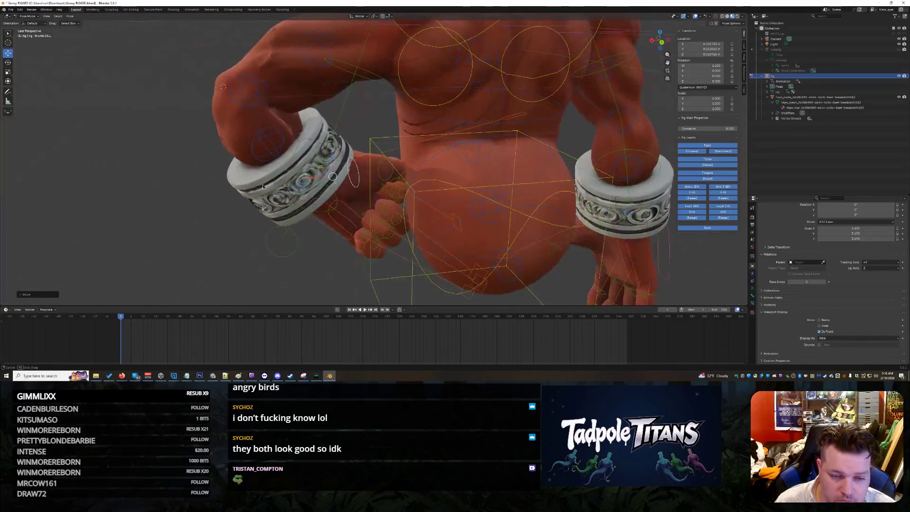
# - Select the thumb.03.L bone and move it along the Z axis
pyautogui.scroll(4, 403, 187)
pyautogui.click(459, 189)
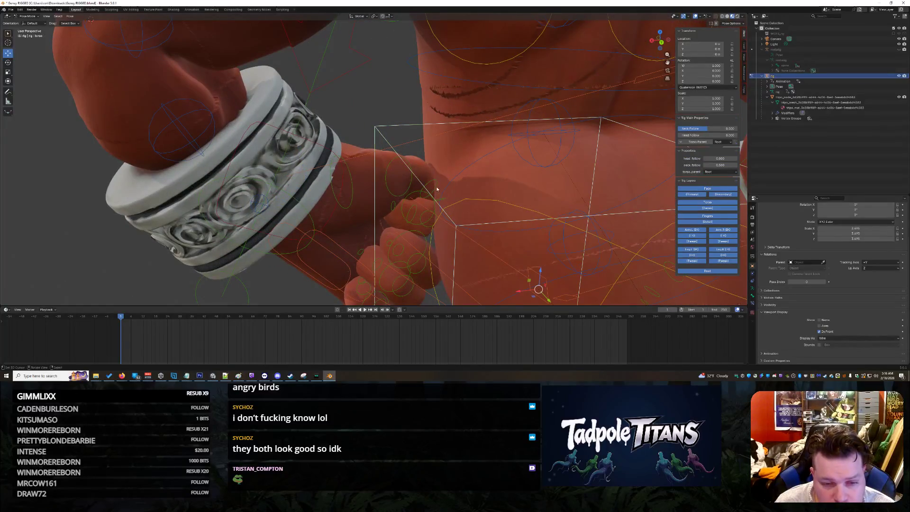
pyautogui.click(437, 189)
pyautogui.click(436, 188)
pyautogui.click(435, 188)
pyautogui.press('g')
pyautogui.press('z')
pyautogui.click(413, 152)
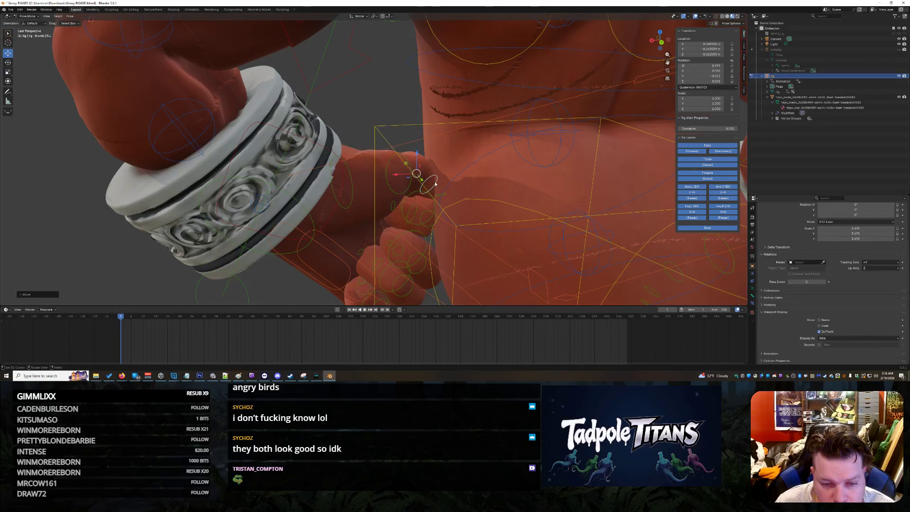
# - Move the thumb.01.L.001 bone along the Y axis, then along the X axis
pyautogui.click(437, 194)
pyautogui.press('g')
pyautogui.press('y')
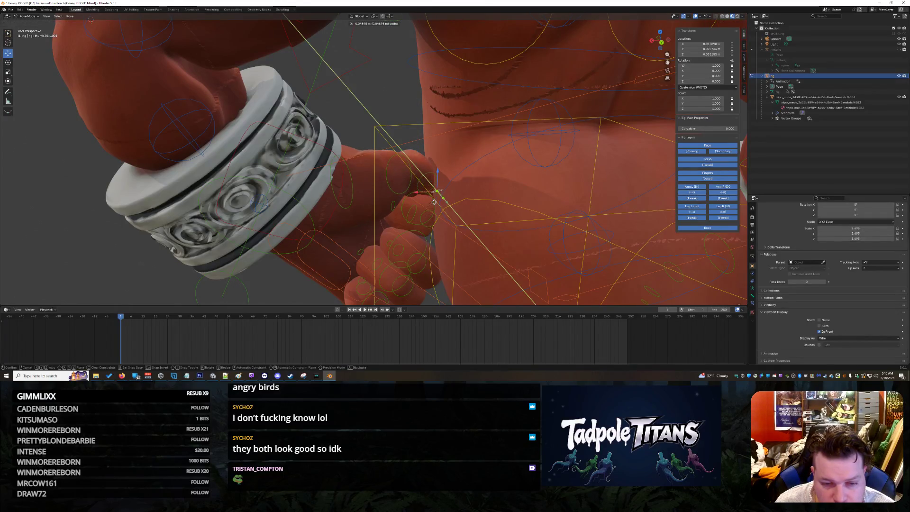
pyautogui.click(424, 202)
pyautogui.press('g')
pyautogui.press('x')
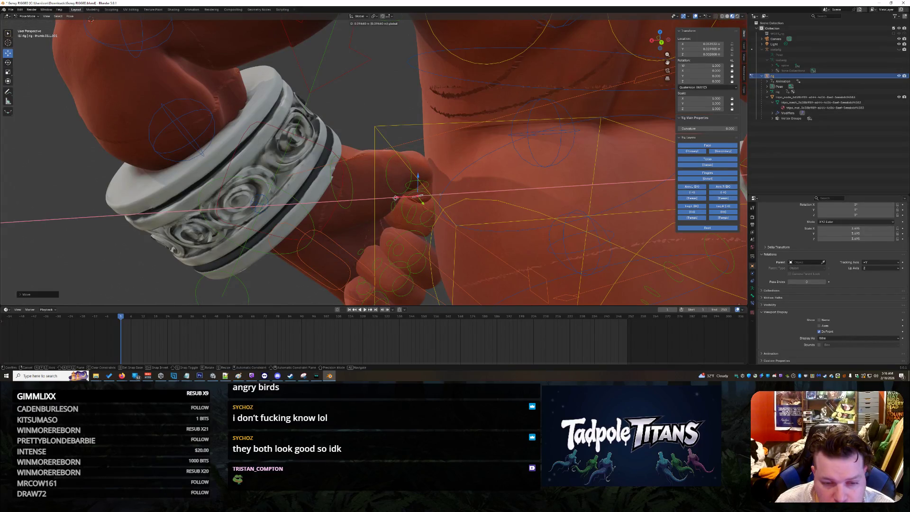
pyautogui.click(400, 199)
pyautogui.moveTo(401, 198)
pyautogui.mouseDown(button='middle')
pyautogui.moveTo(526, 194)
pyautogui.moveTo(443, 197)
pyautogui.moveTo(469, 241)
pyautogui.mouseUp(button='middle')
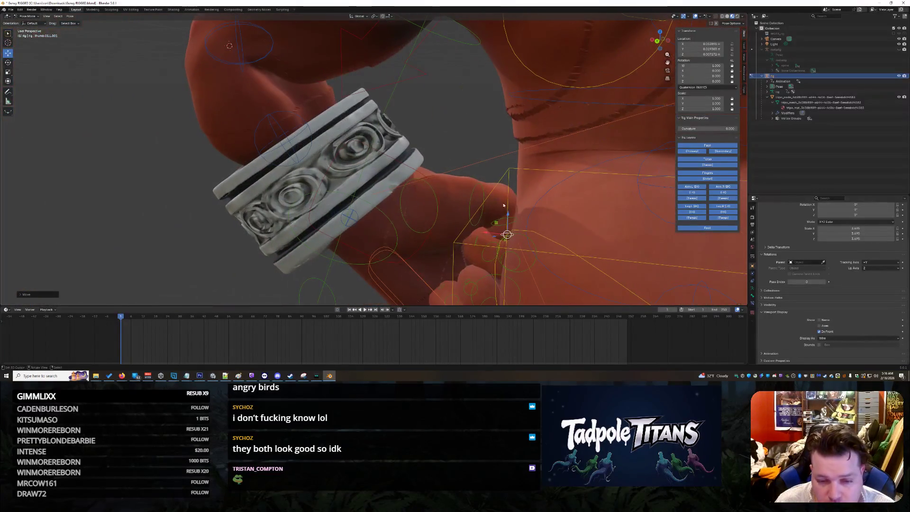
# - Make several small free moves of the thumb bone, checking it from different angles
pyautogui.press('g')
pyautogui.click(493, 239)
pyautogui.moveTo(493, 240)
pyautogui.mouseDown(button='middle')
pyautogui.moveTo(414, 239)
pyautogui.moveTo(395, 195)
pyautogui.mouseUp(button='middle')
pyautogui.press('g')
pyautogui.click(371, 197)
pyautogui.press('g')
pyautogui.click(385, 198)
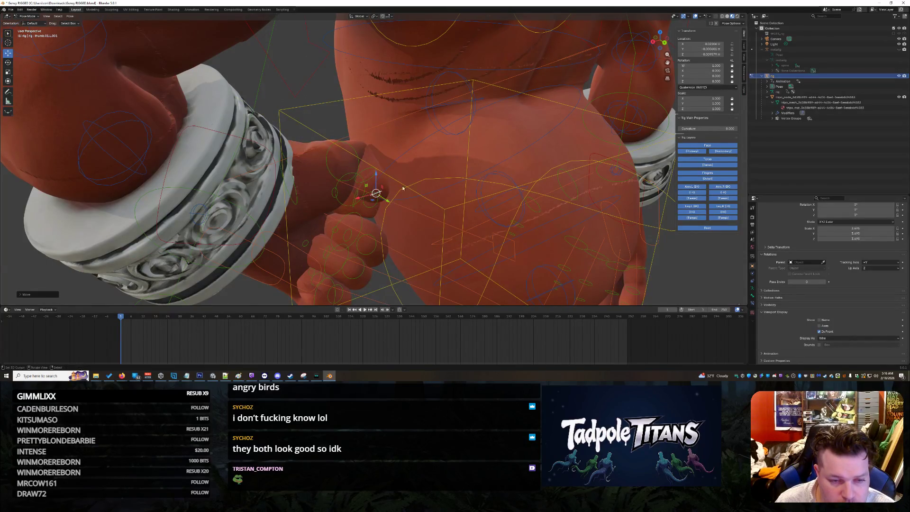
# - Reselect thumb.03.L and shift the thumb tip along the Y axis
pyautogui.click(368, 173)
pyautogui.press('g')
pyautogui.press('y')
pyautogui.click(367, 199)
pyautogui.moveTo(367, 199)
pyautogui.mouseDown(button='middle')
pyautogui.moveTo(535, 218)
pyautogui.moveTo(483, 196)
pyautogui.mouseUp(button='middle')
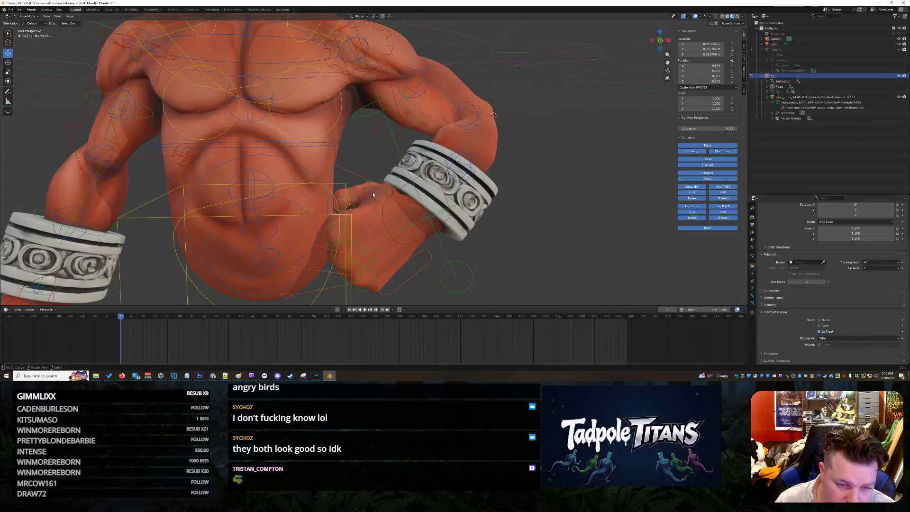
# - Nudge the thumb bone vertically and reframe the view on the chest
pyautogui.moveTo(363, 178); pyautogui.dragTo(361, 179)
pyautogui.moveTo(361, 179)
pyautogui.mouseDown(button='middle')
pyautogui.moveTo(556, 201)
pyautogui.moveTo(494, 198)
pyautogui.moveTo(506, 192)
pyautogui.mouseUp(button='middle')
pyautogui.scroll(-5, 556, 201)
pyautogui.scroll(3, 520, 197)
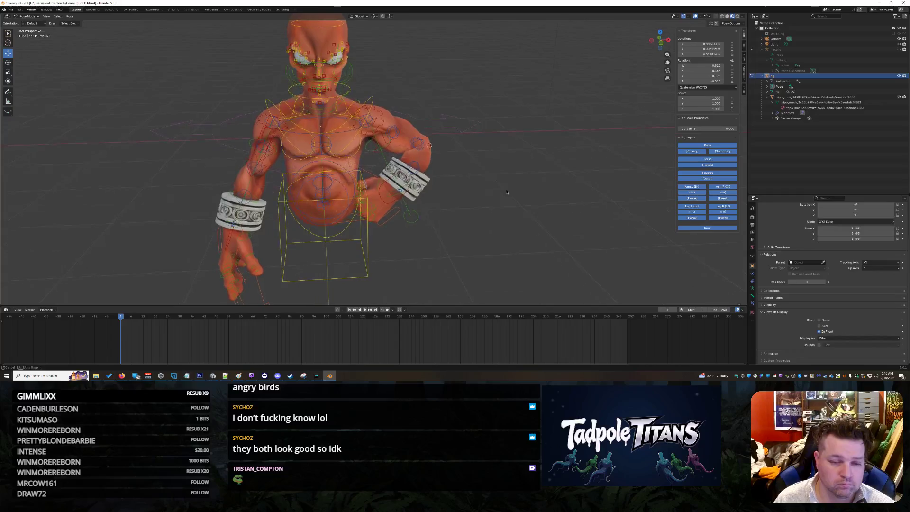
pyautogui.scroll(4, 531, 198)
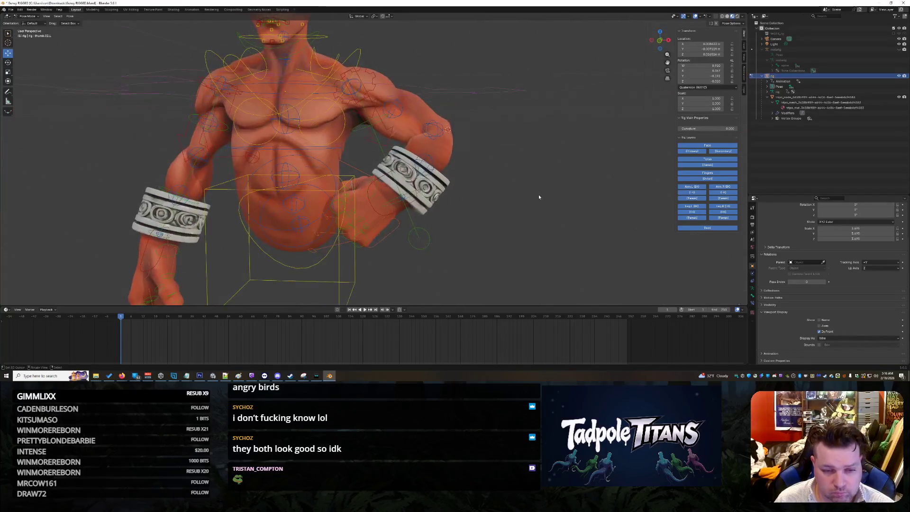
pyautogui.scroll(3, 431, 196)
# - Move the hand_ik.L wrist control along X and rotate it to bend the wrist
pyautogui.click(402, 222)
pyautogui.press('g')
pyautogui.press('x')
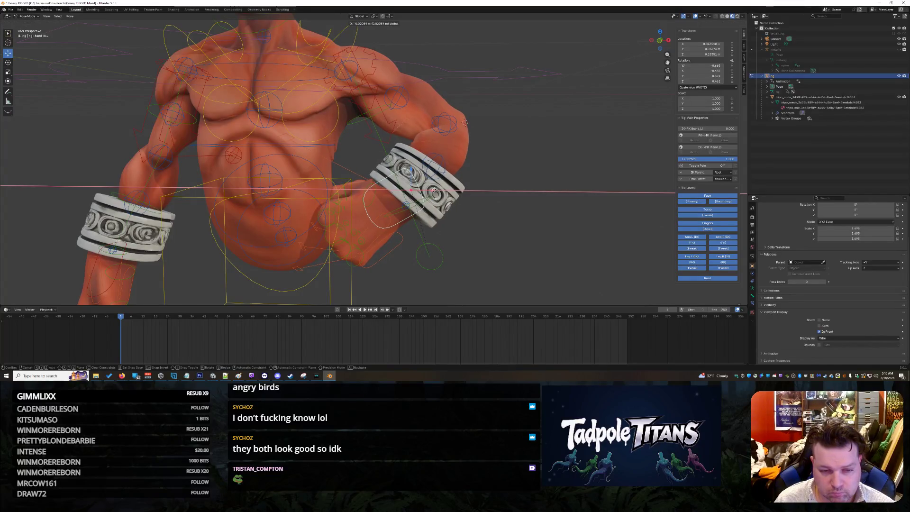
pyautogui.click(429, 190)
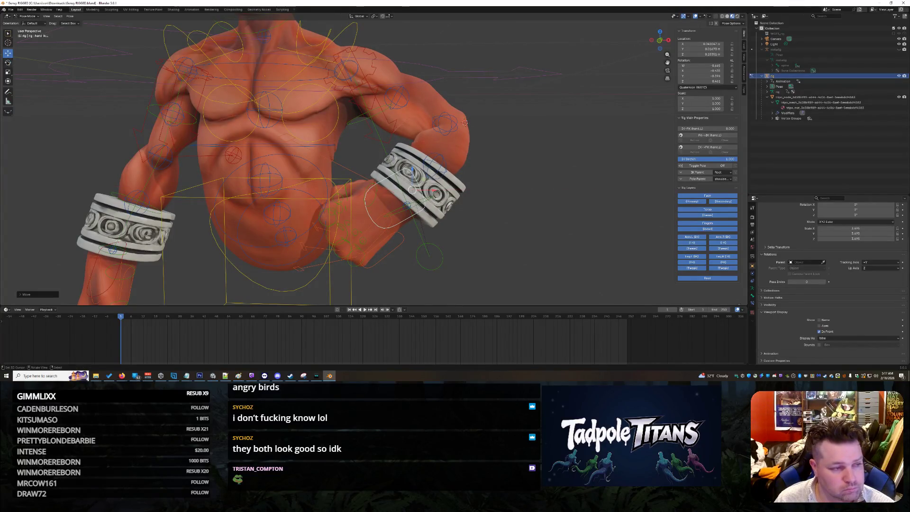
pyautogui.hotkey('shift', 'space')
pyautogui.press('r')
pyautogui.press('r')
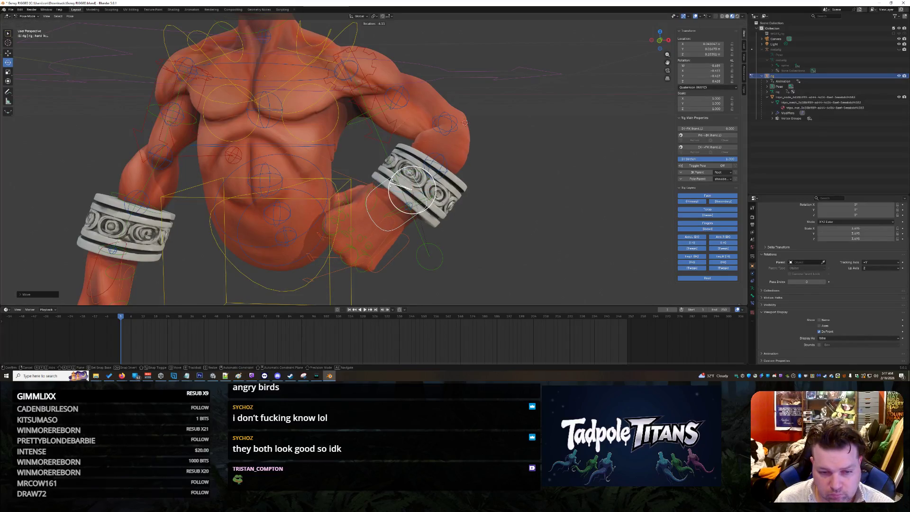
pyautogui.click(412, 189)
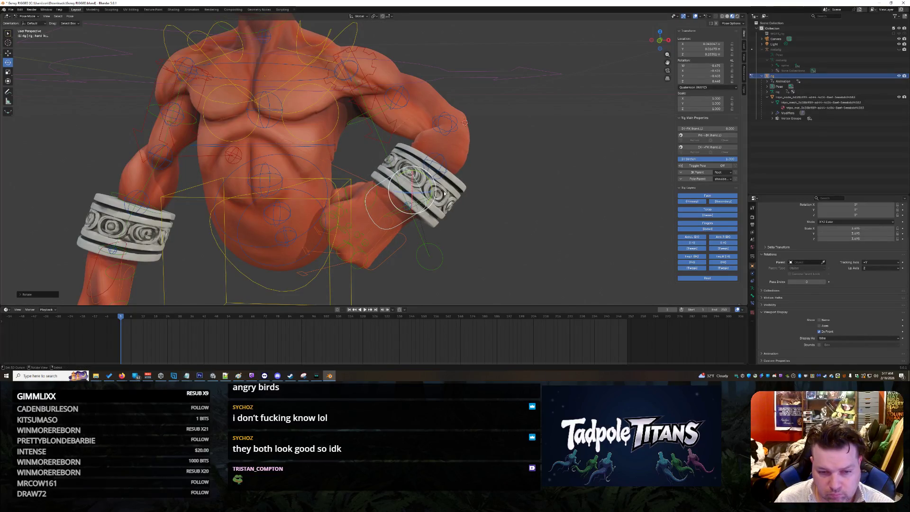
# - Zoom and orbit to review the wrist pose, then select upper_arm_tweak.L.001
pyautogui.scroll(-6, 506, 193)
pyautogui.scroll(7, 506, 193)
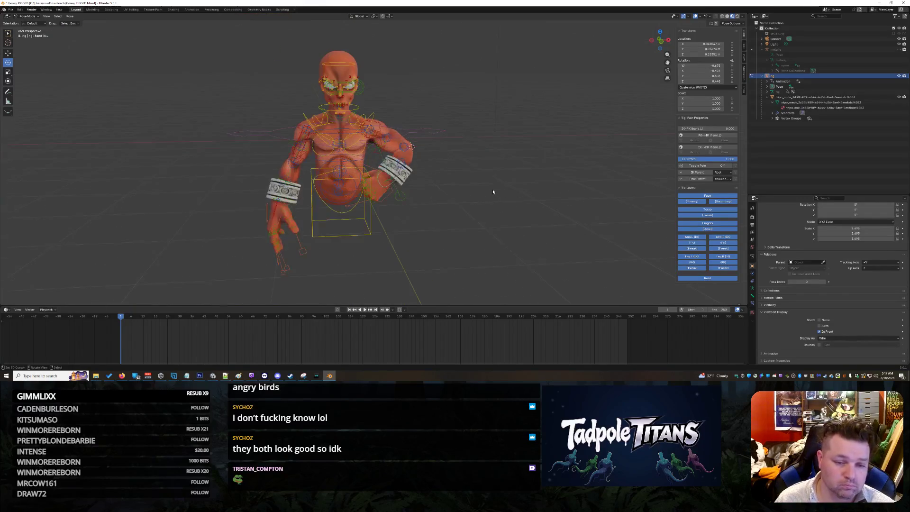
pyautogui.scroll(-3, 512, 199)
pyautogui.moveTo(515, 202); pyautogui.dragTo(489, 191, button='middle')
pyautogui.scroll(3, 490, 189)
pyautogui.scroll(4, 572, 185)
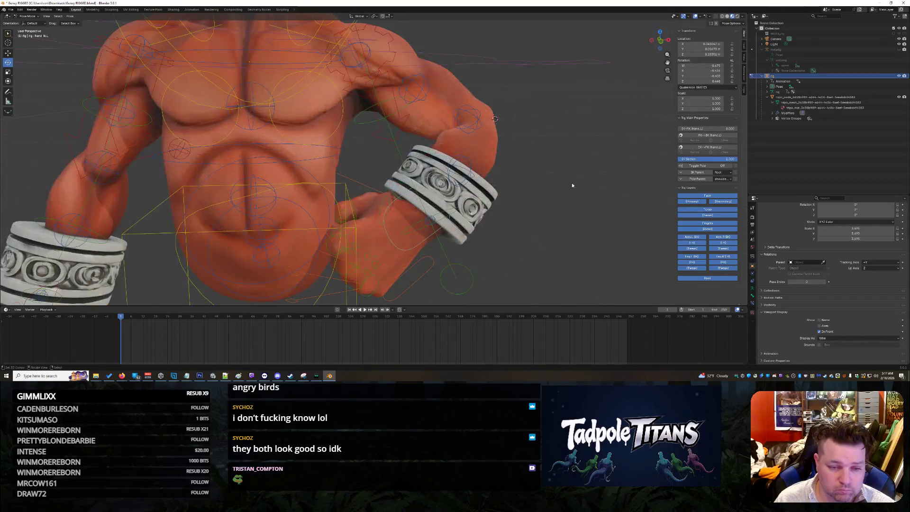
pyautogui.scroll(-4, 572, 185)
pyautogui.moveTo(571, 185)
pyautogui.mouseDown(button='middle')
pyautogui.moveTo(512, 184)
pyautogui.moveTo(552, 186)
pyautogui.mouseUp(button='middle')
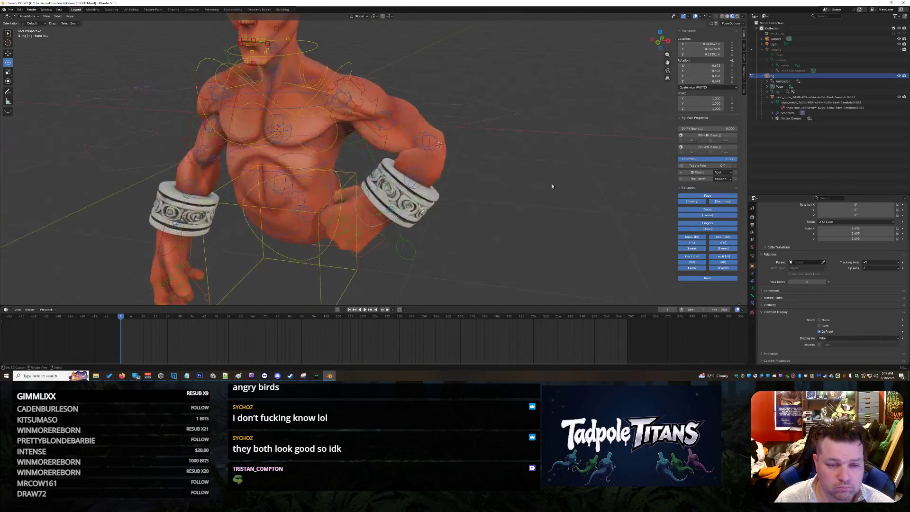
pyautogui.click(384, 120)
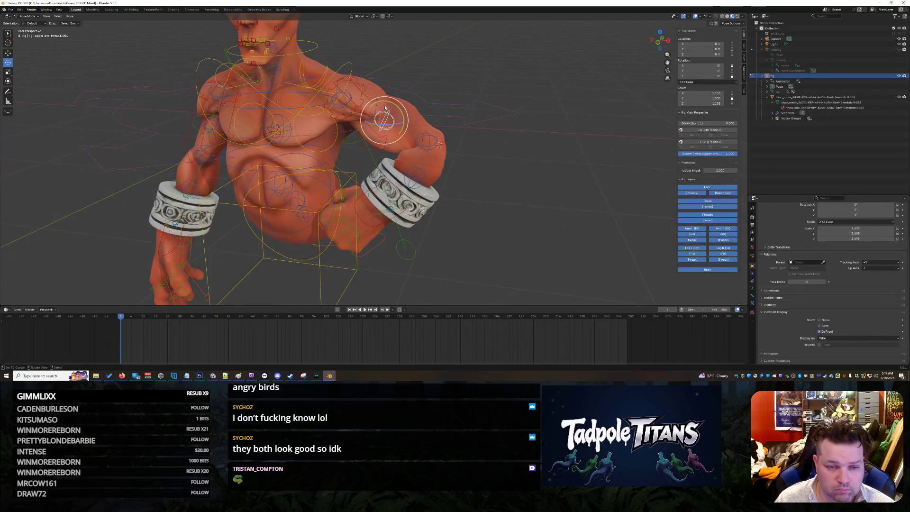
# - Rotate upper_arm_tweak.L.001 around X and check the torso from back and front
pyautogui.moveTo(382, 110); pyautogui.dragTo(384, 113)
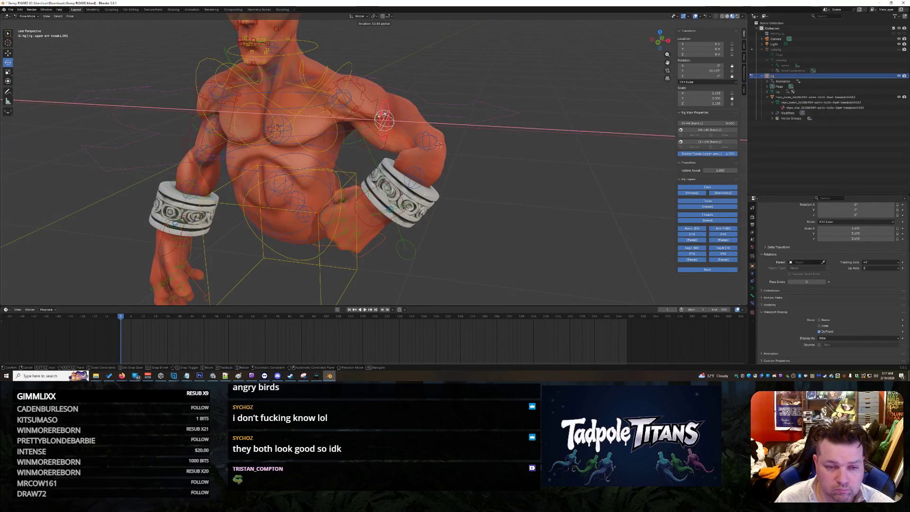
pyautogui.moveTo(449, 162); pyautogui.dragTo(449, 162)
pyautogui.moveTo(449, 162)
pyautogui.mouseDown(button='middle')
pyautogui.moveTo(391, 190)
pyautogui.moveTo(431, 172)
pyautogui.mouseUp(button='middle')
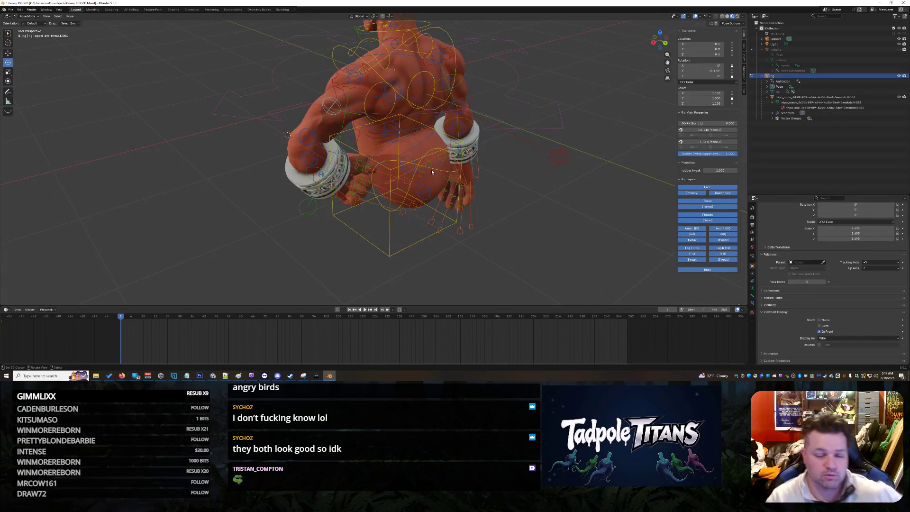
pyautogui.moveTo(364, 242); pyautogui.dragTo(527, 211, button='middle')
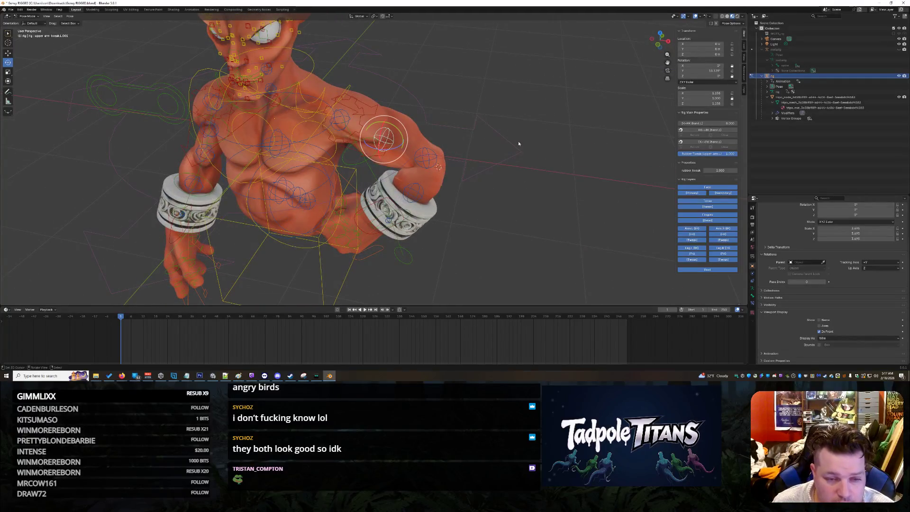
pyautogui.scroll(3, 517, 142)
# - Tumble the bone freely, rotate 15 degrees on Y, and twist further to about 20.465
pyautogui.moveTo(401, 122); pyautogui.dragTo(400, 122)
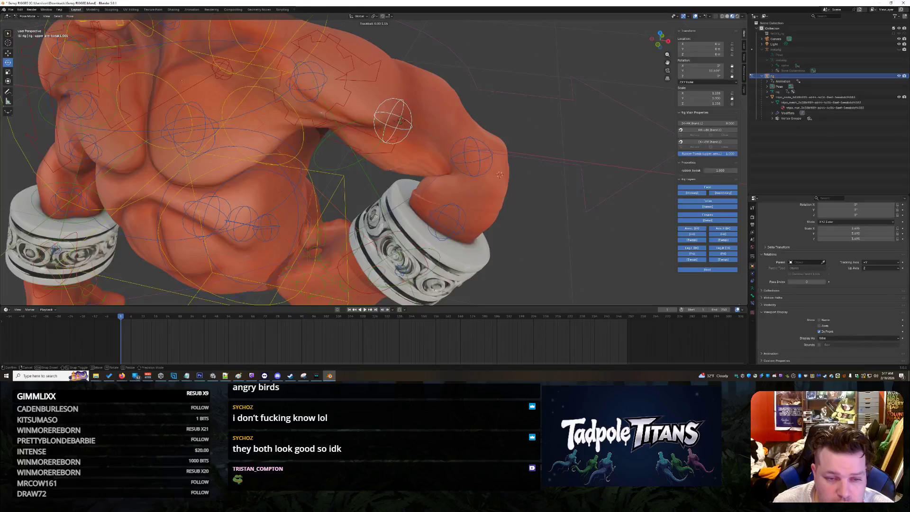
pyautogui.click(401, 122)
pyautogui.press('r')
pyautogui.press('y')
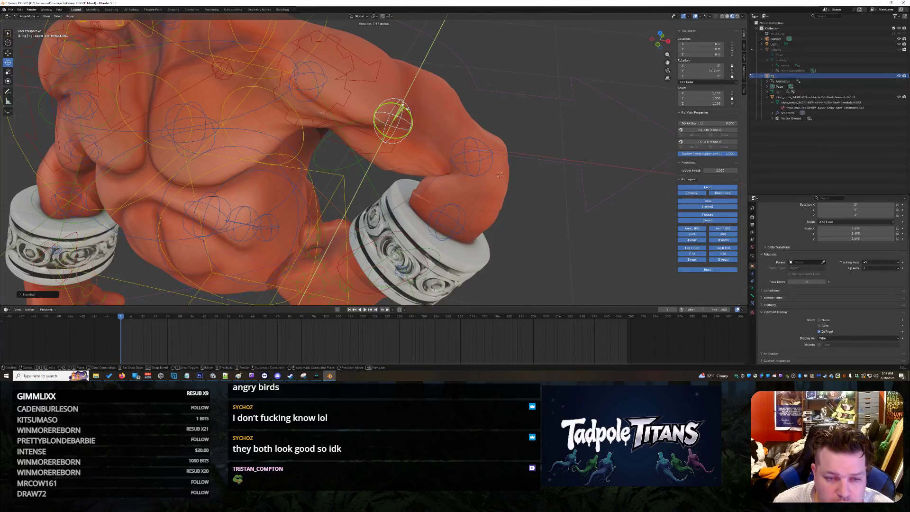
pyautogui.click(404, 108)
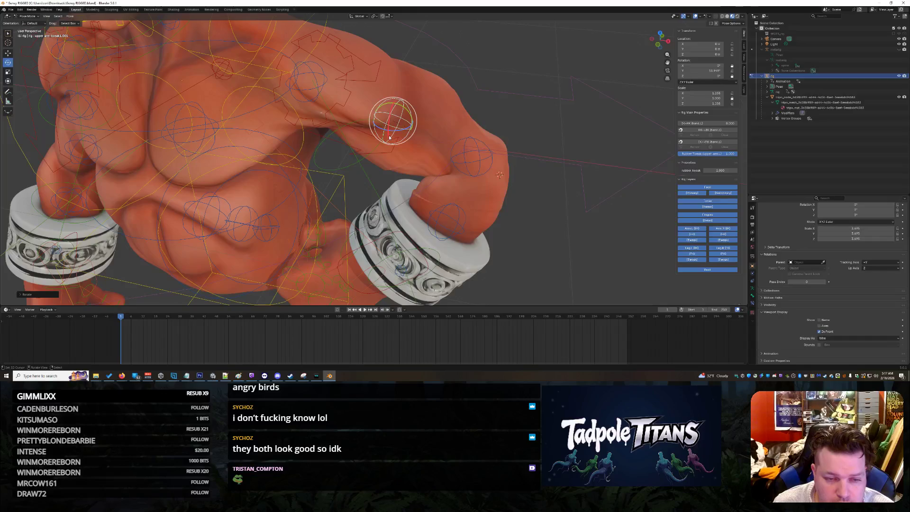
pyautogui.moveTo(388, 136)
pyautogui.mouseDown()
pyautogui.moveTo(389, 122)
pyautogui.moveTo(385, 142)
pyautogui.mouseUp()
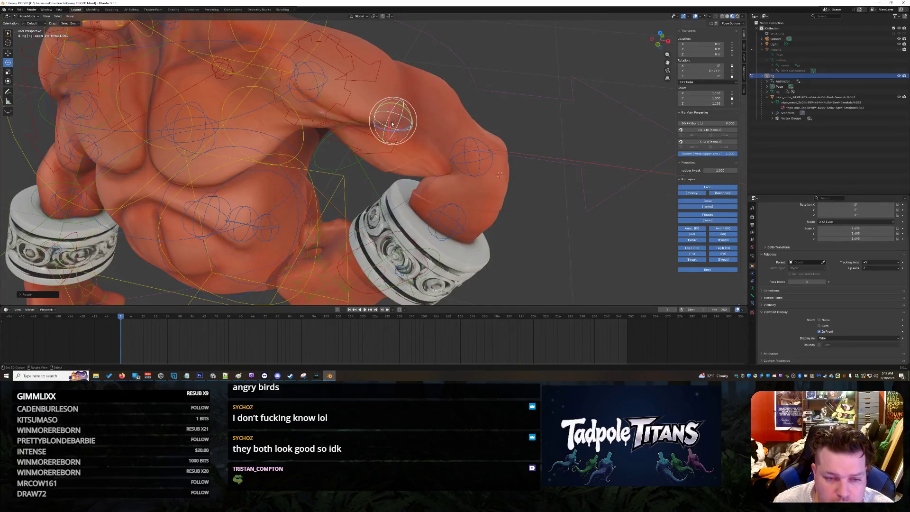
pyautogui.moveTo(393, 109)
pyautogui.mouseDown()
pyautogui.moveTo(474, 156)
pyautogui.moveTo(520, 222)
pyautogui.mouseUp()
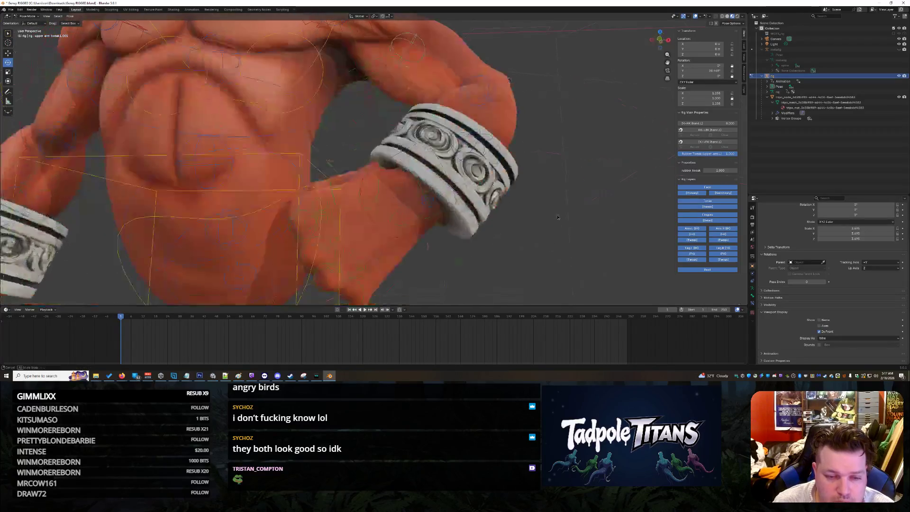